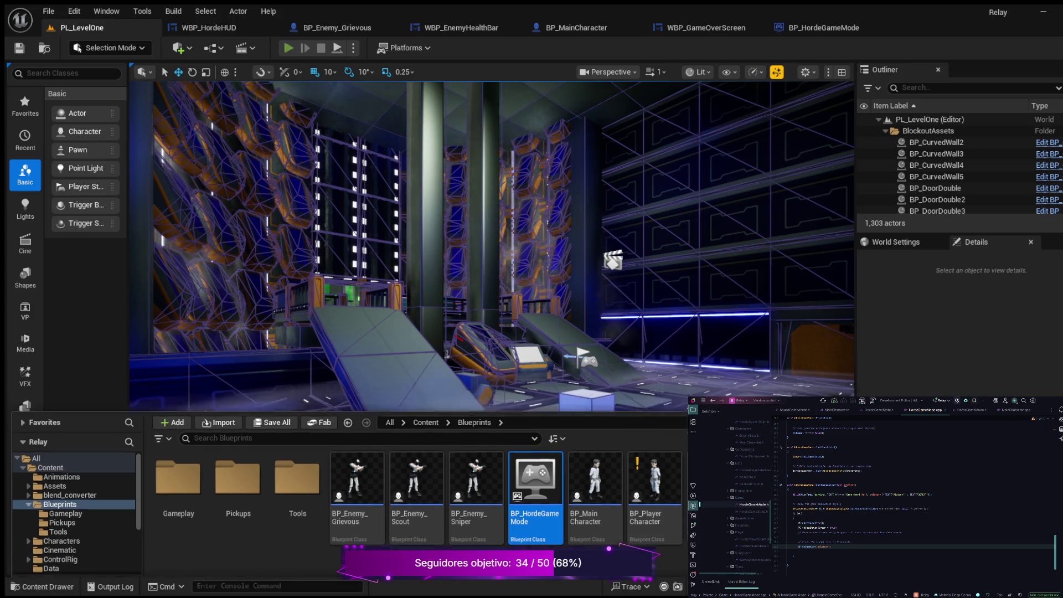
- Start a PIE session and run the character up the walkway and bridge into the green room
key("alt+p")
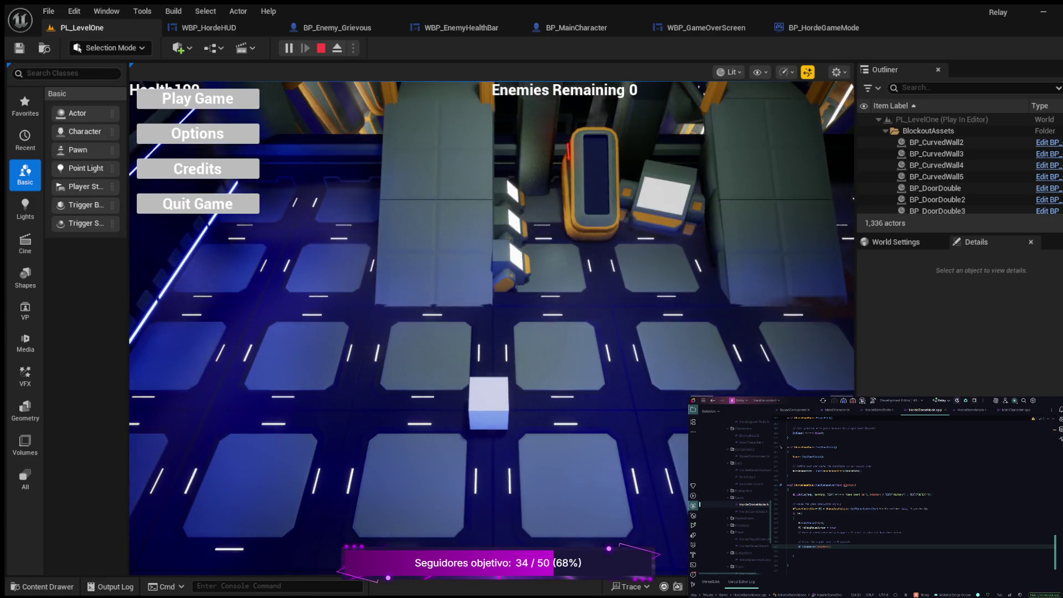
key("w")
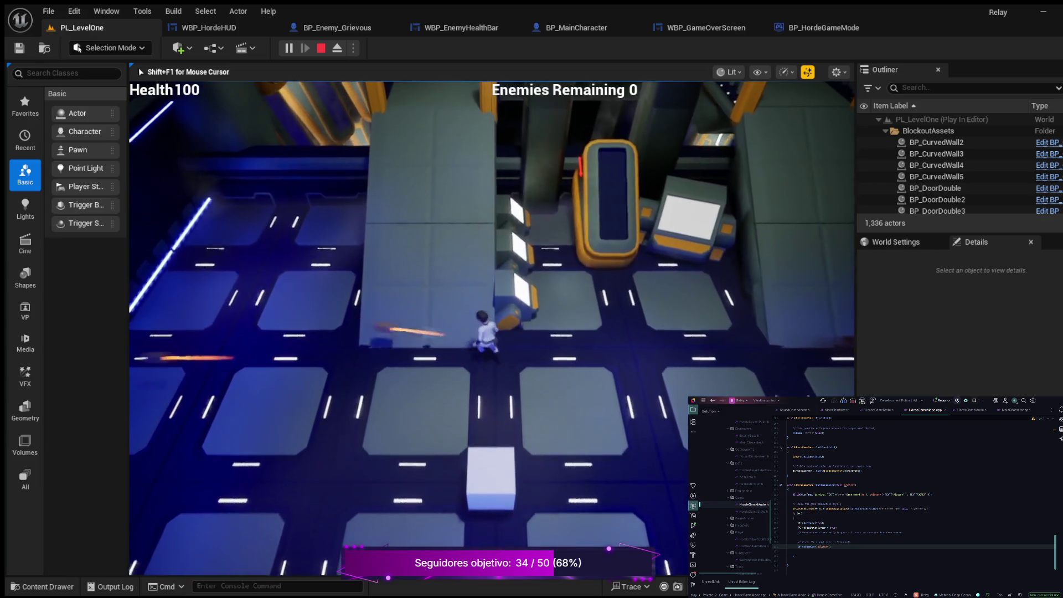
key("w")
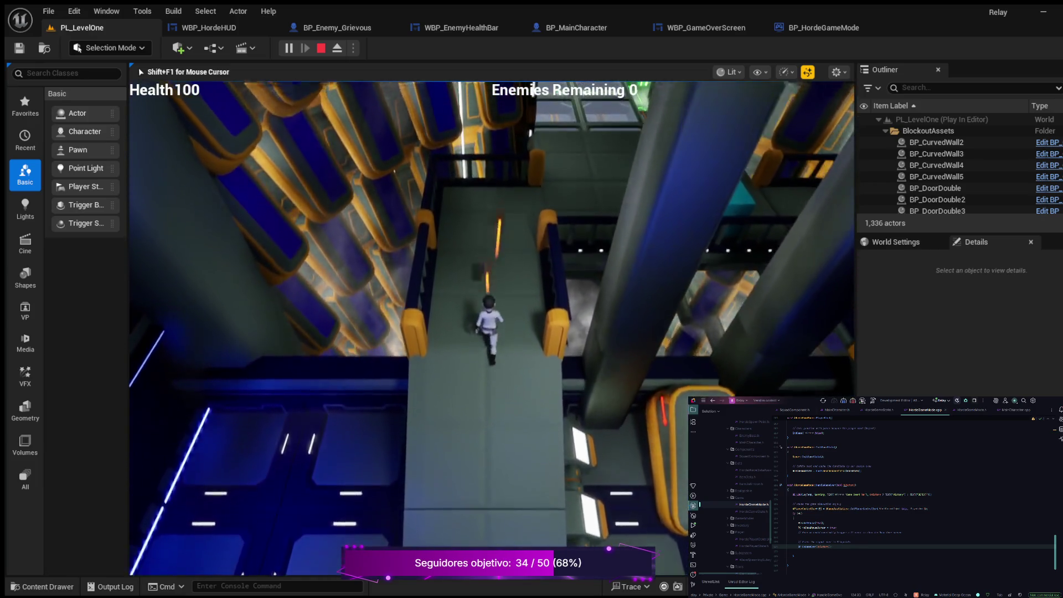
key("w")
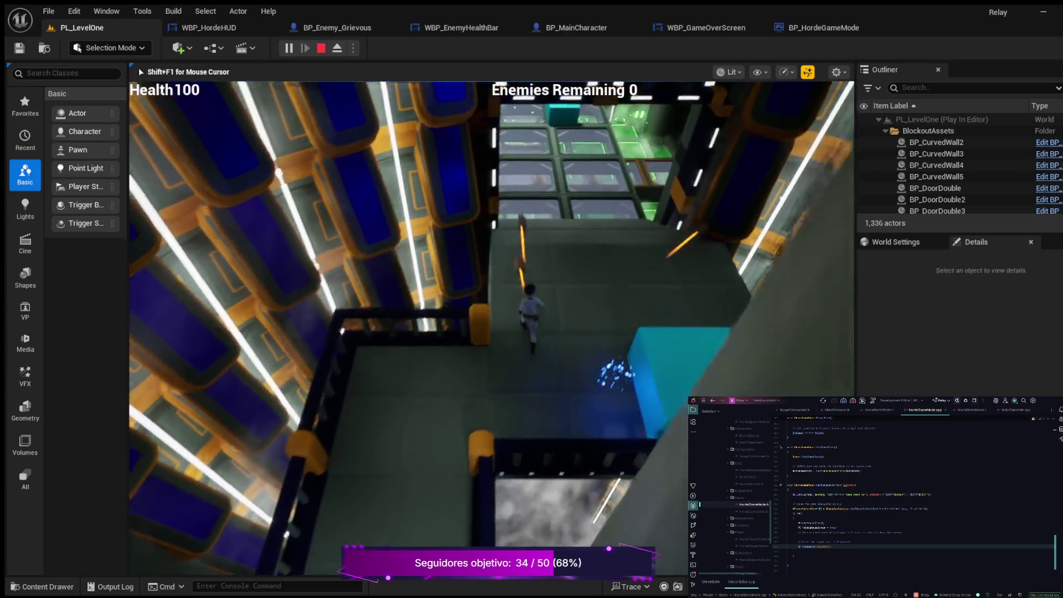
key("w")
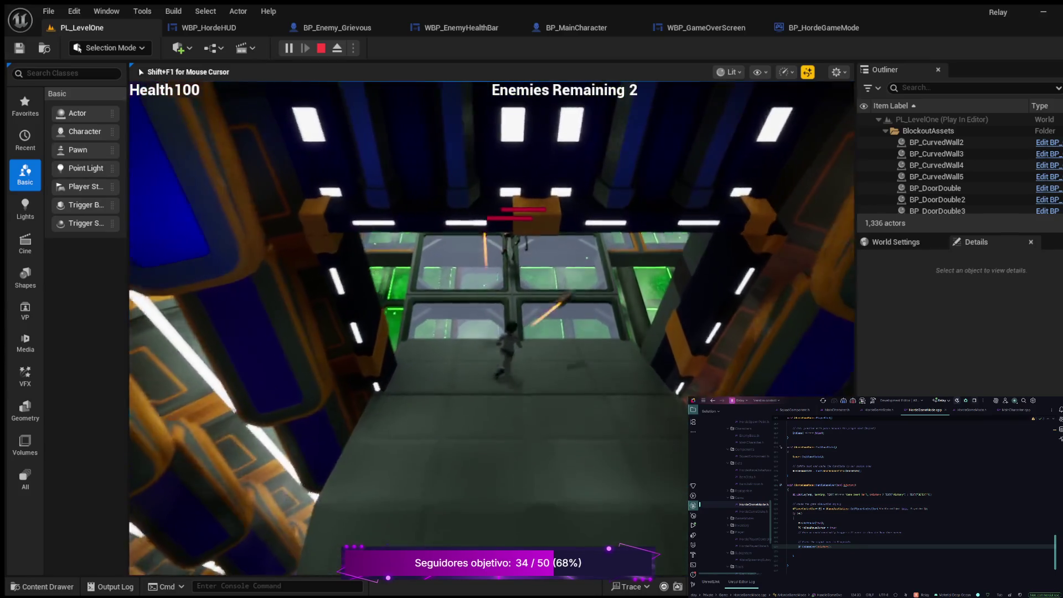
key("w")
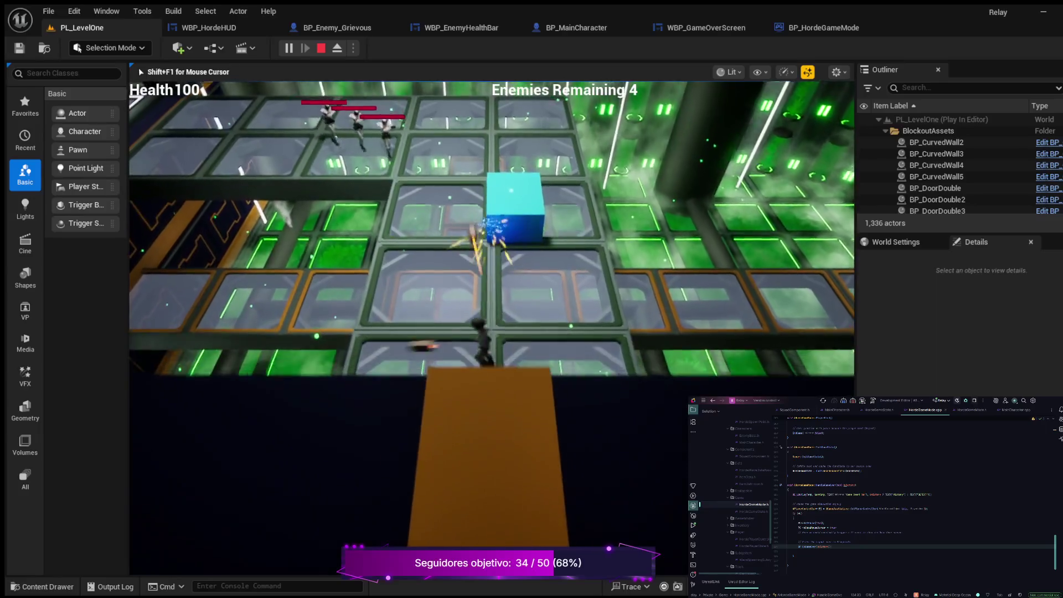
key("w")
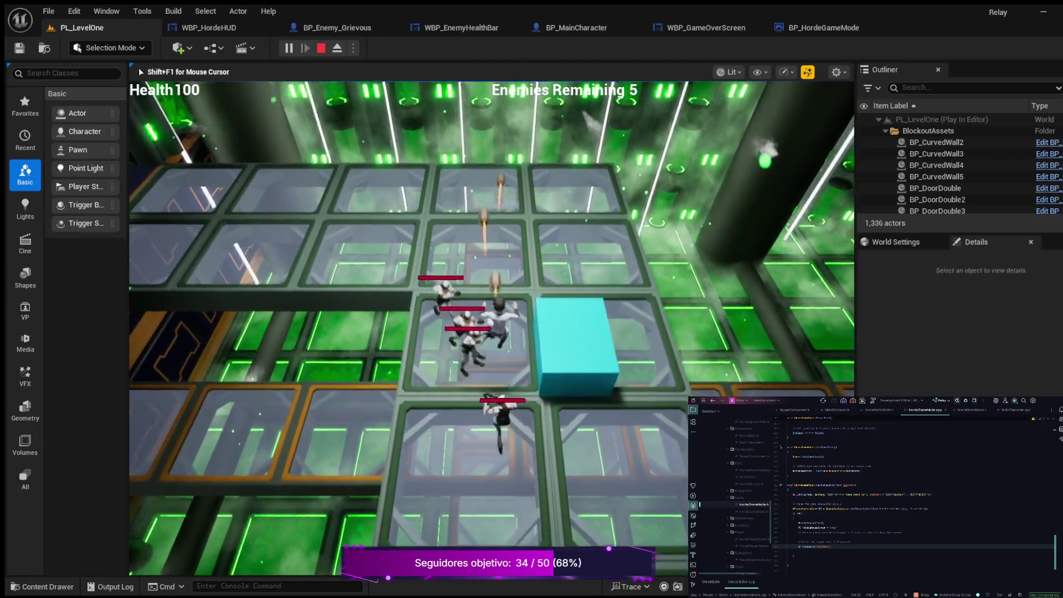
key("w")
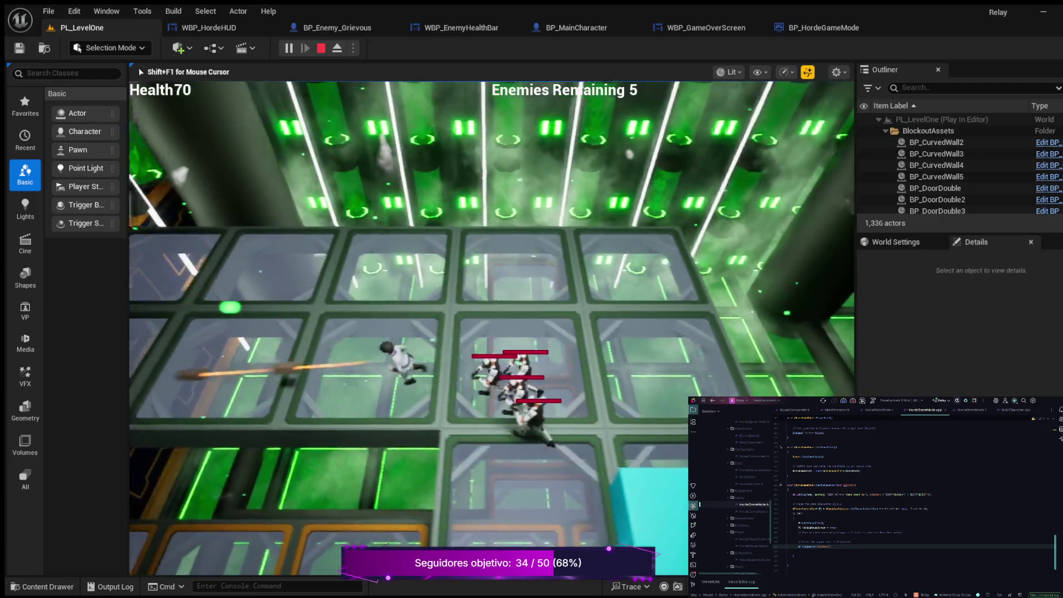
key("w")
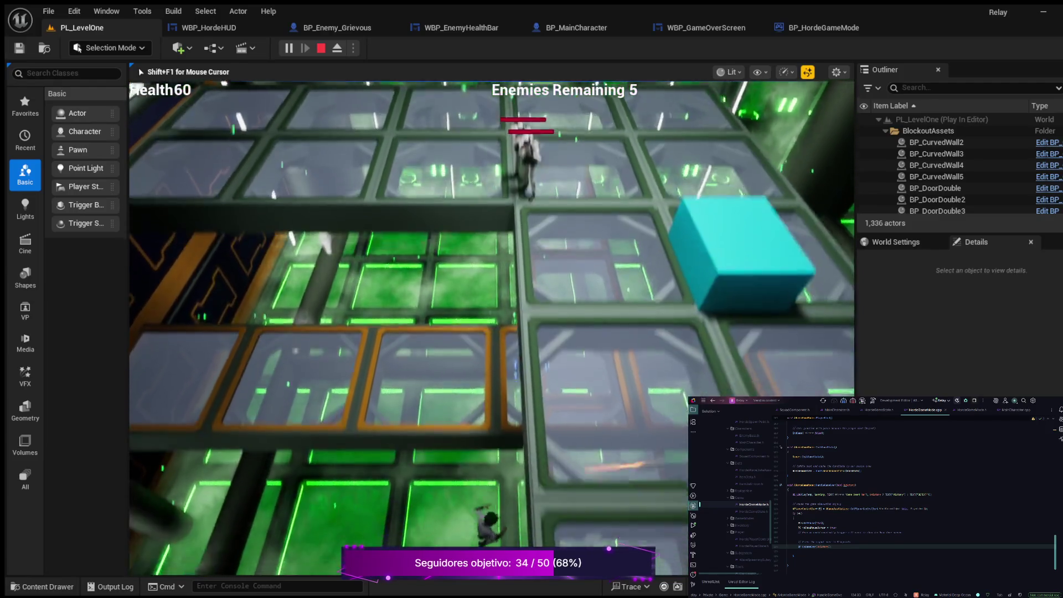
key("w")
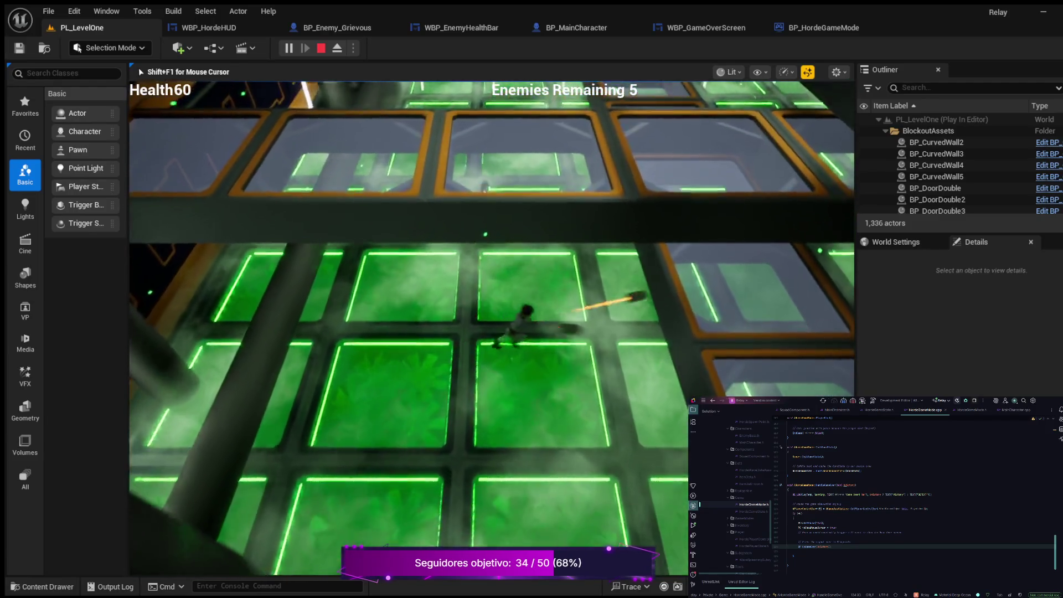
- Strafe left and right across the green floor, then stop the play session at Health 60
key("a")
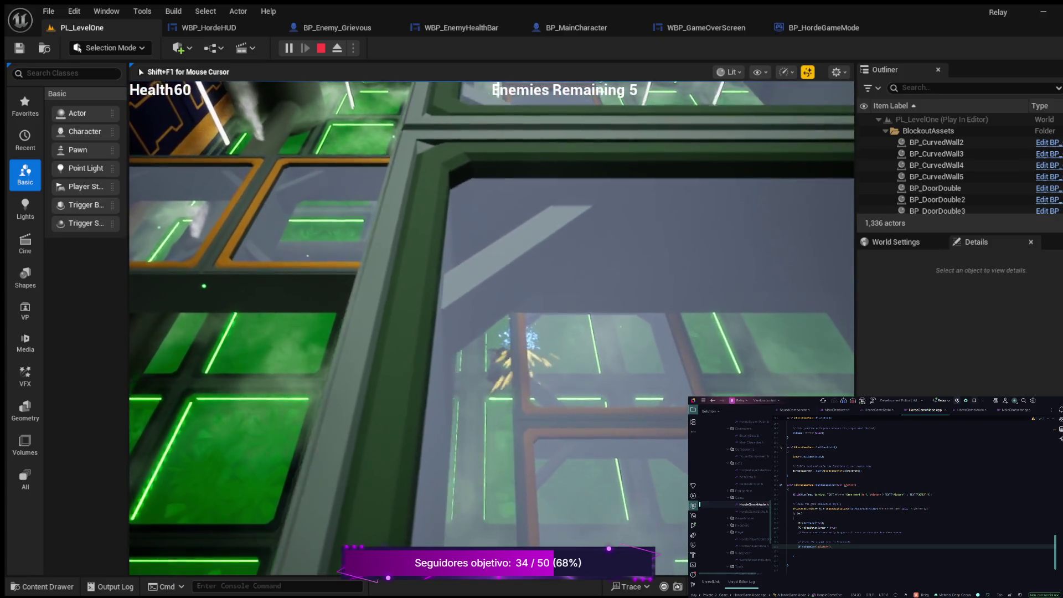
key("d")
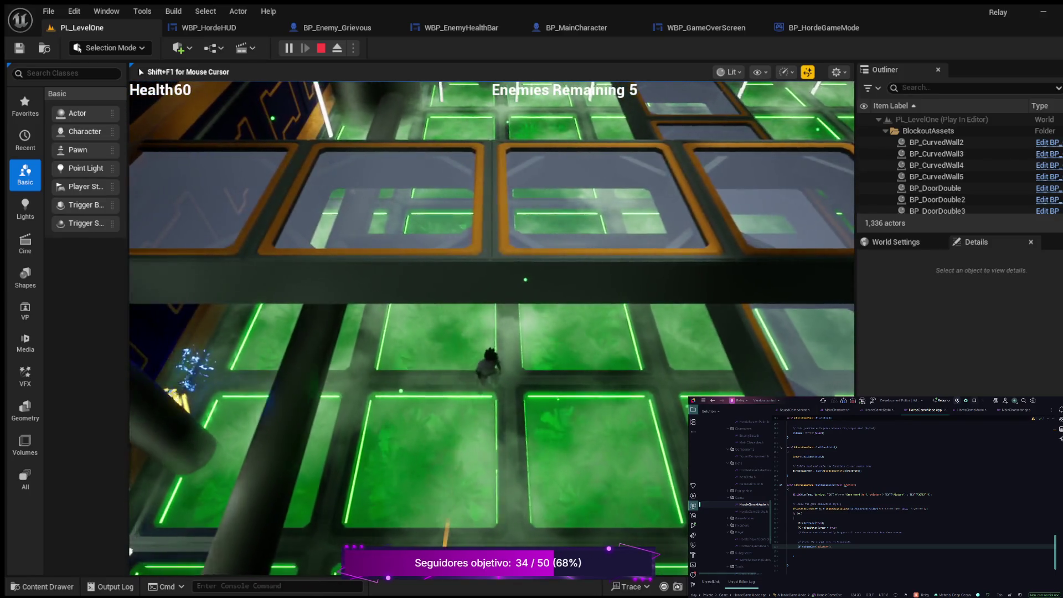
key("a")
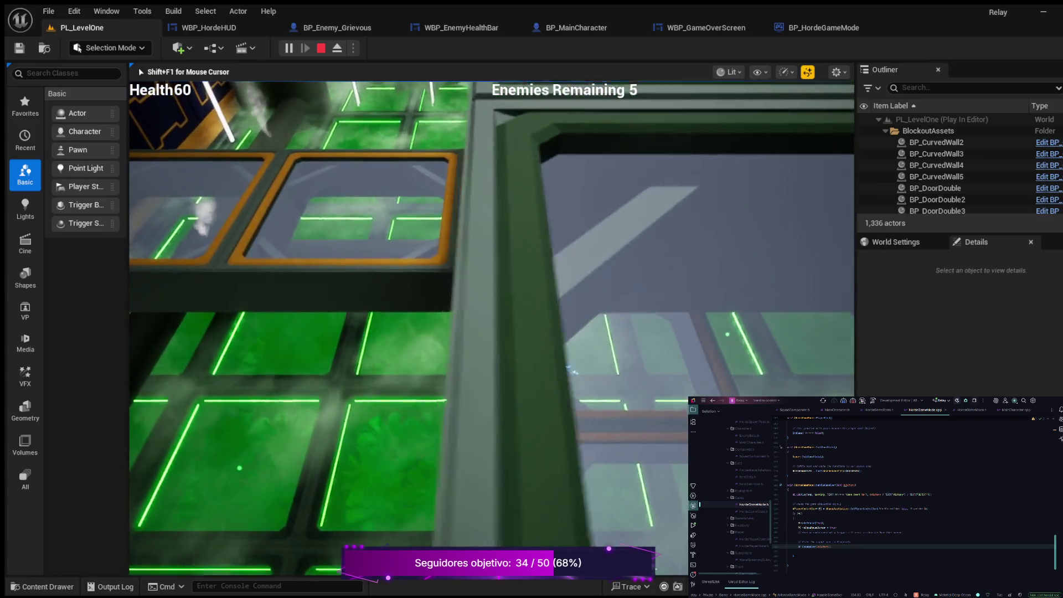
key("w")
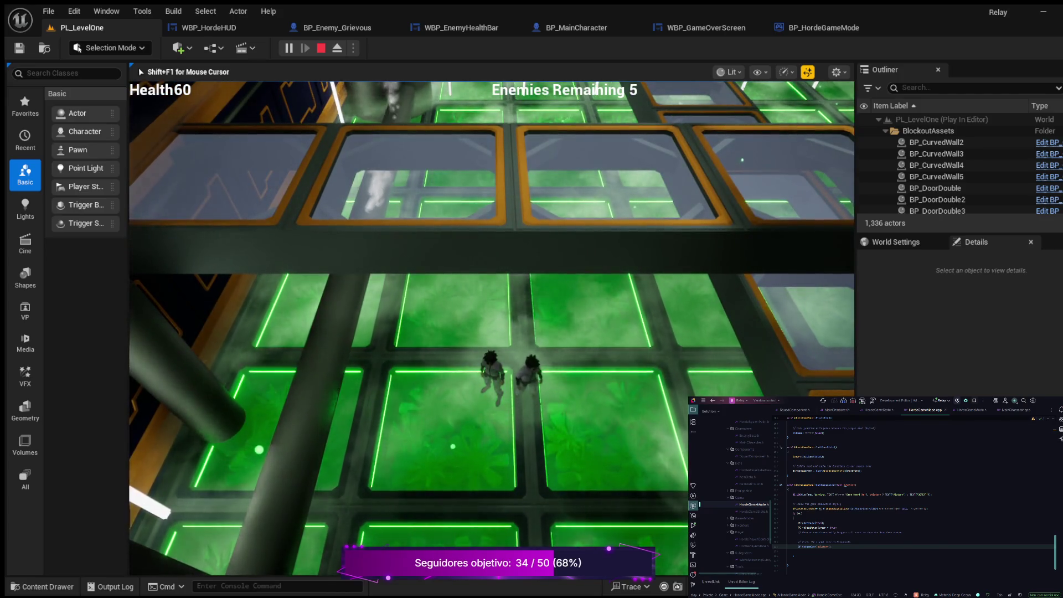
key("Escape")
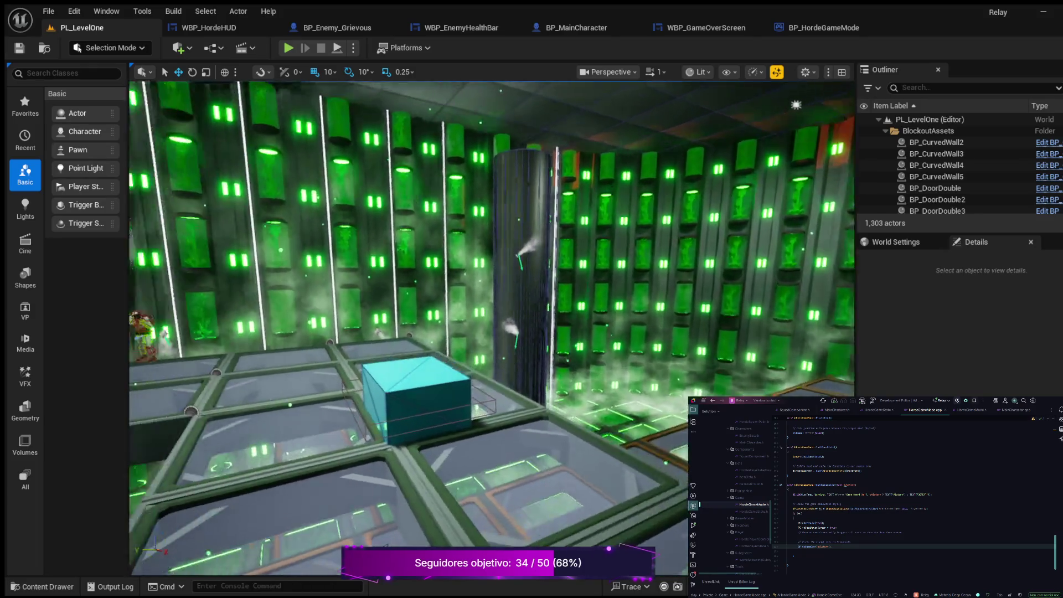
- Fly the viewport back, forward over the cyan box, and left past the pillar to survey the arena
key("s")
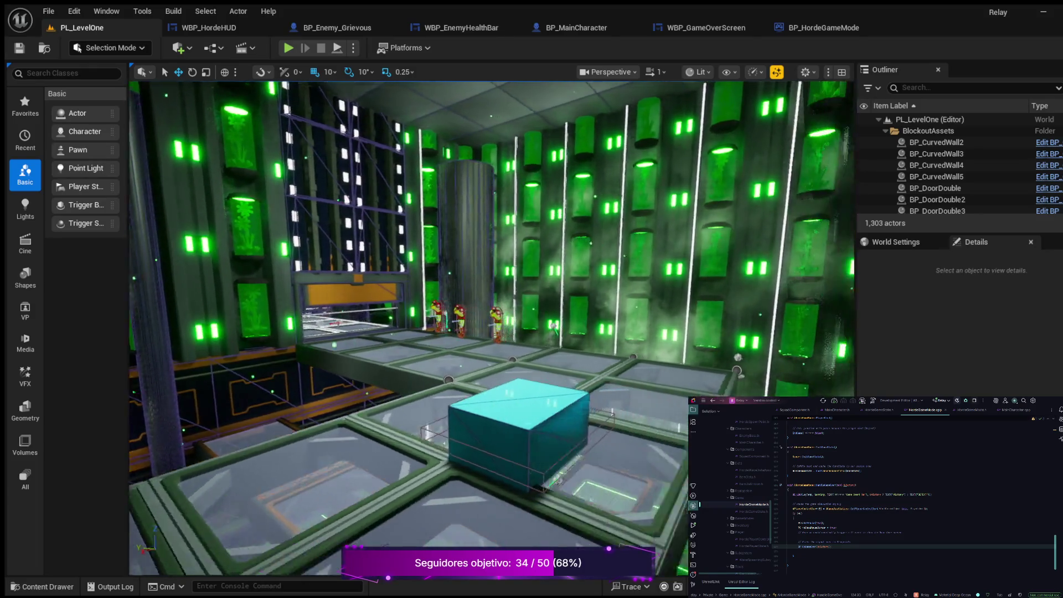
key("w")
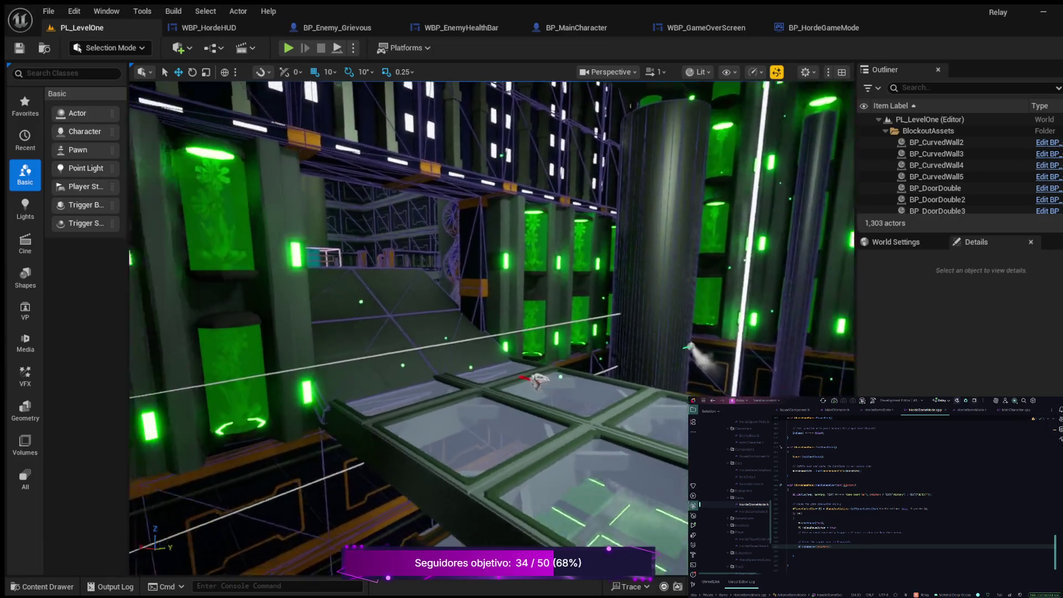
key("a")
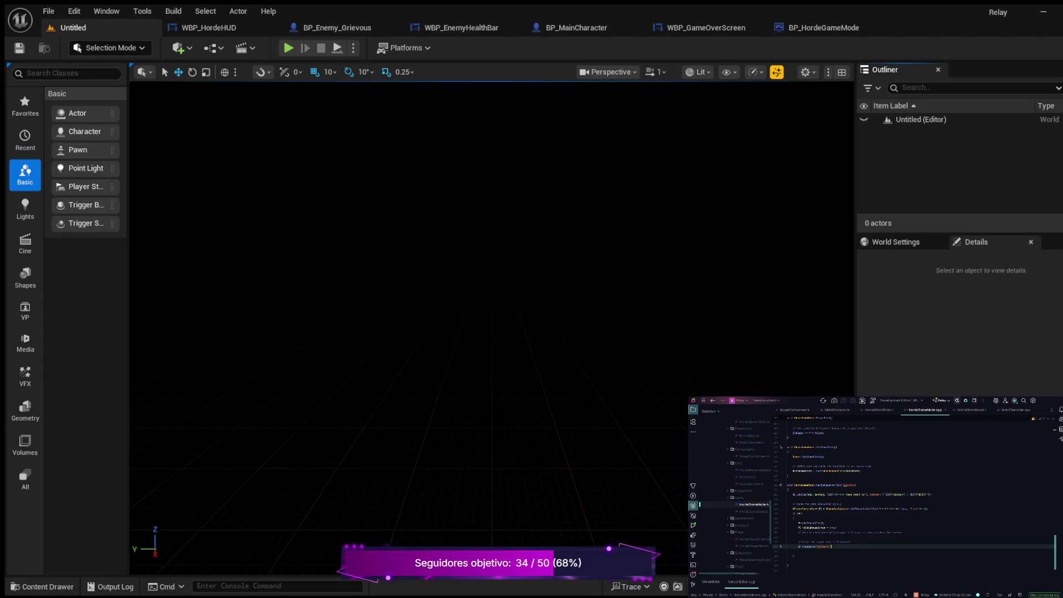
scroll(734, 493, "up", 3)
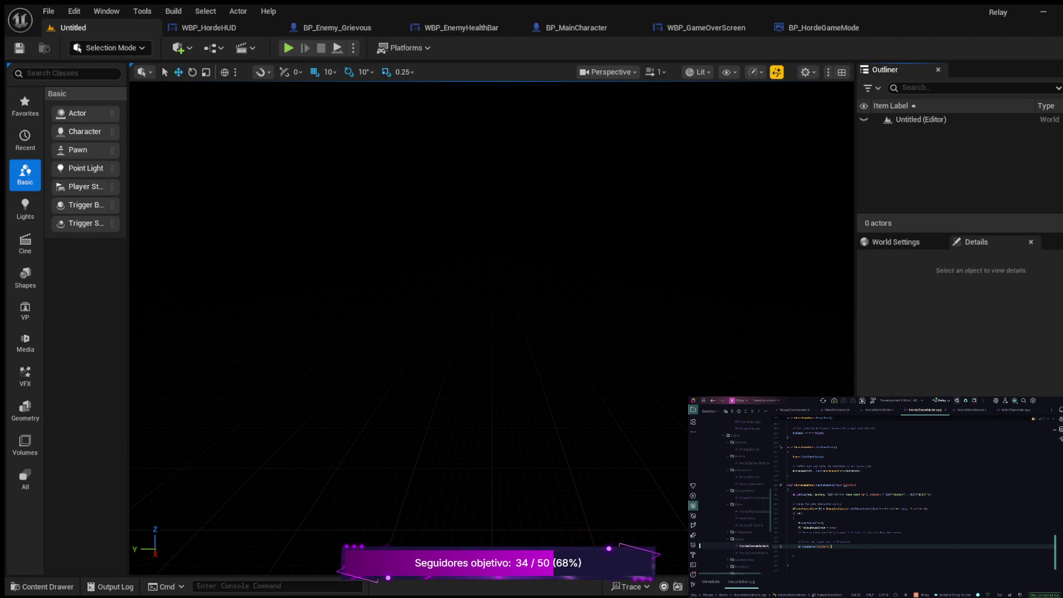
scroll(734, 493, "up", 5)
scroll(742, 488, "up", 2)
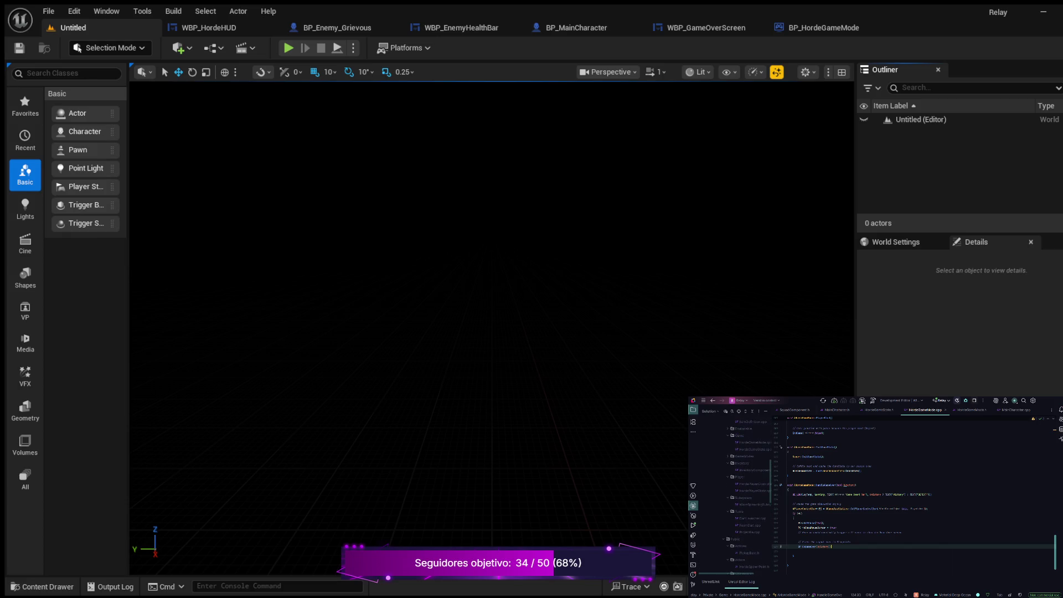
scroll(747, 488, "up", 3)
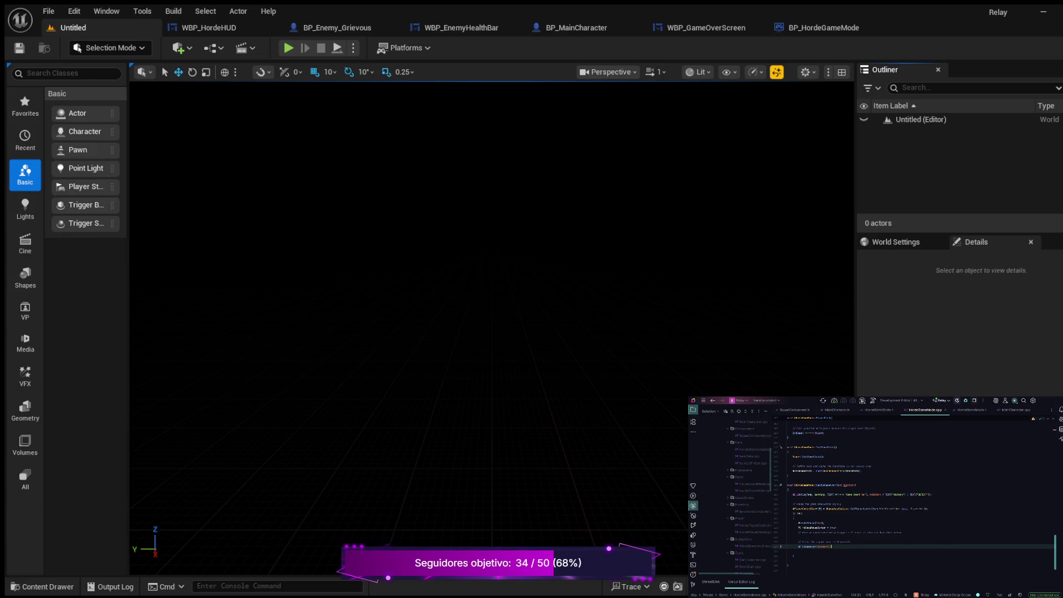
double_click(754, 436)
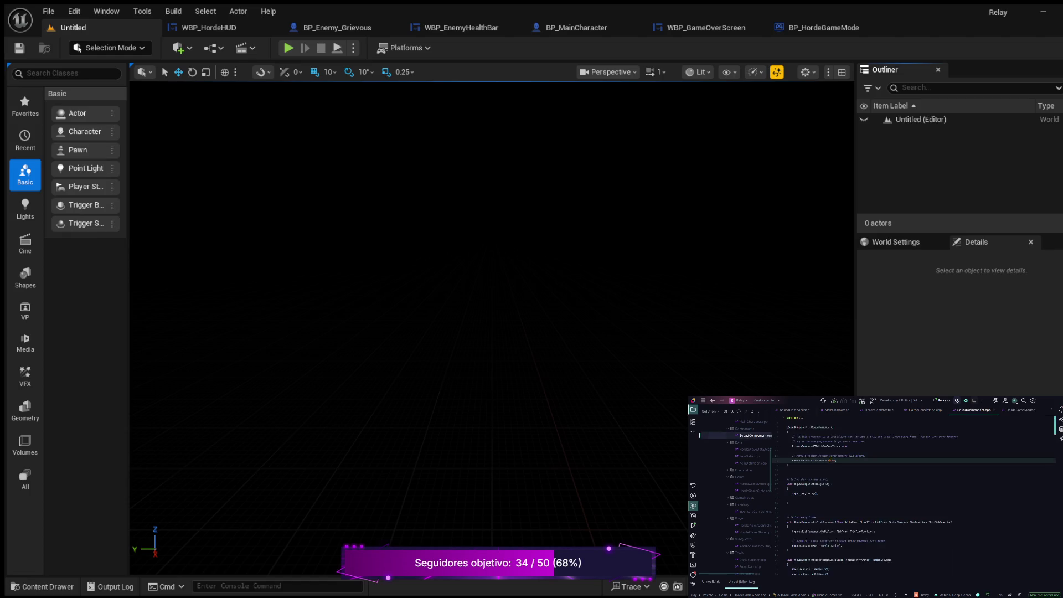
scroll(914, 498, "down", 2)
scroll(914, 498, "down", 4)
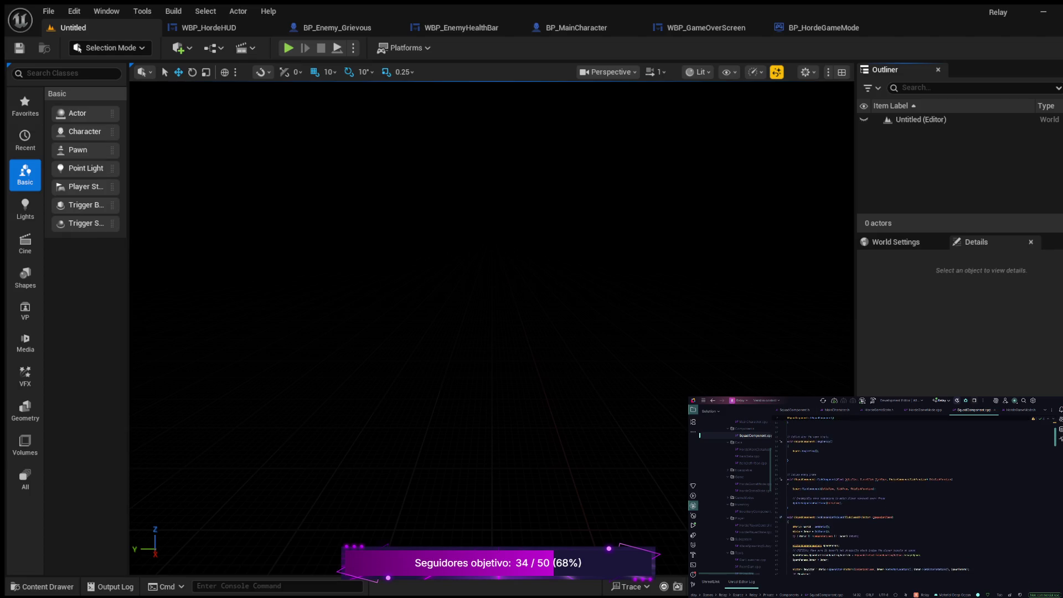
scroll(914, 498, "down", 3)
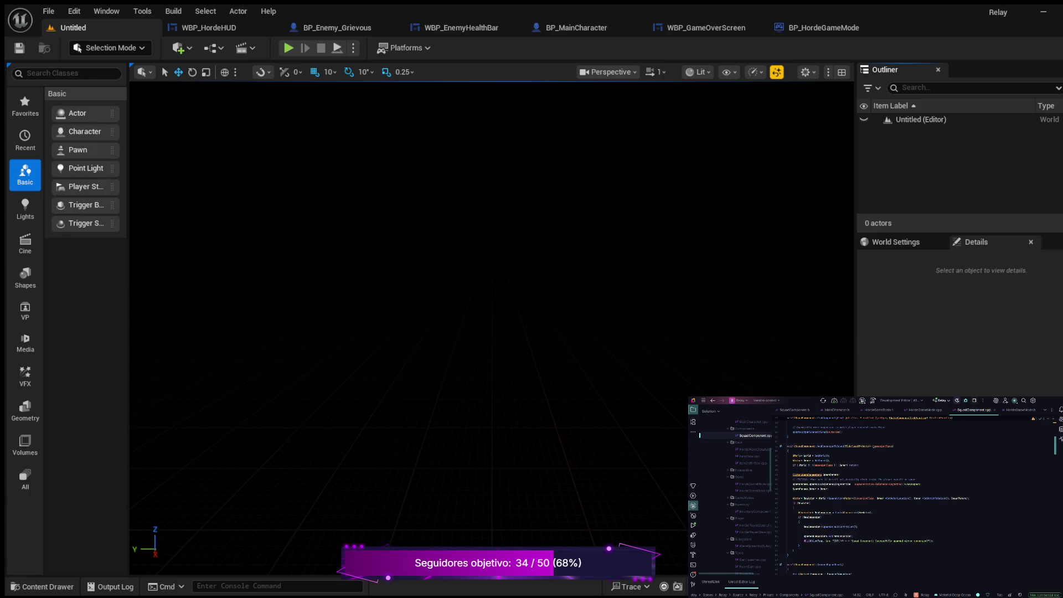
scroll(914, 498, "down", 6)
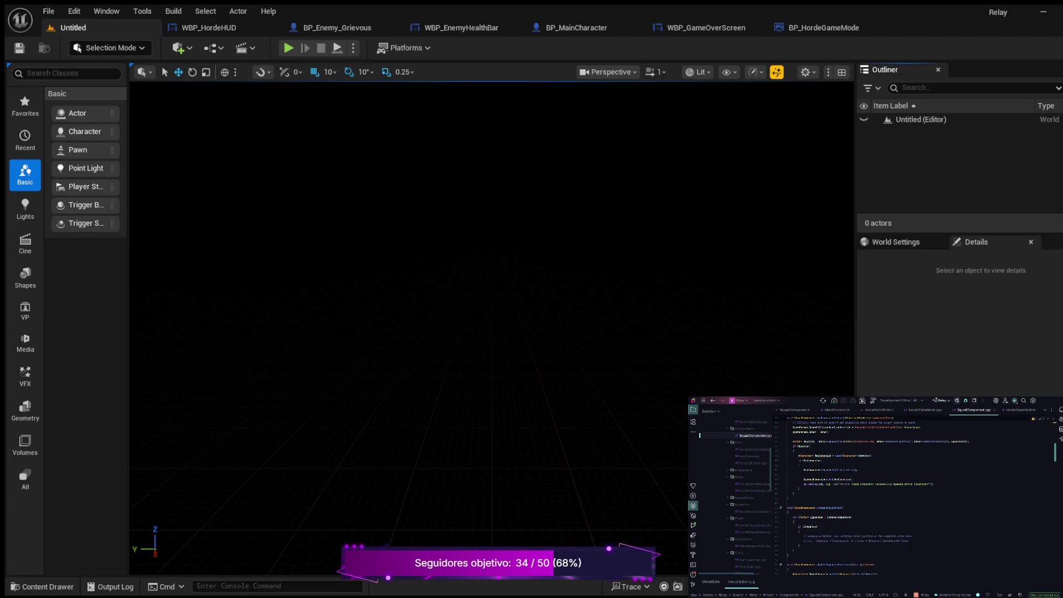
scroll(880, 499, "down", 3)
scroll(914, 499, "down", 3)
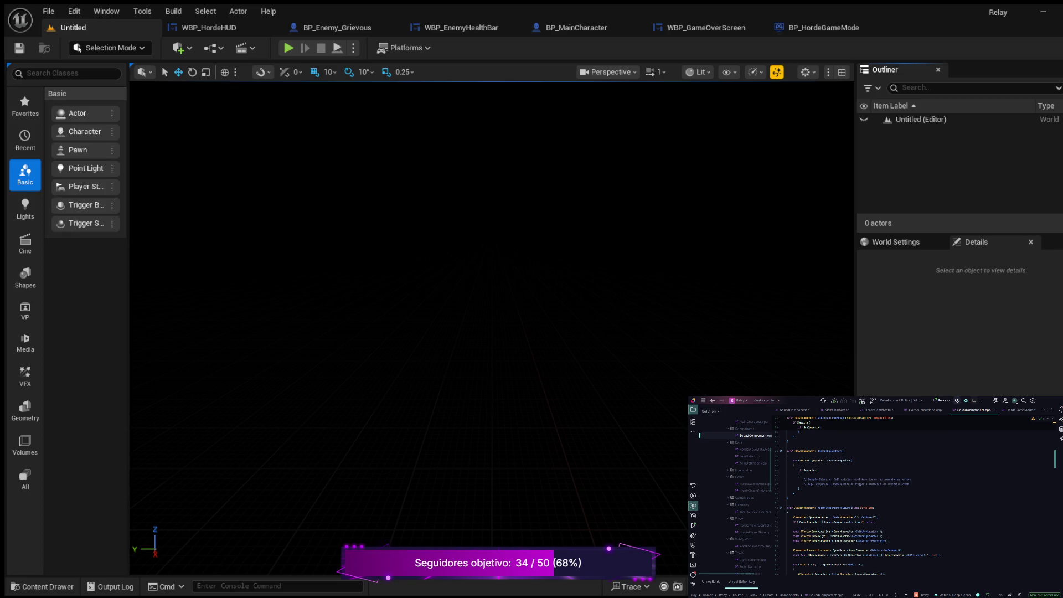
scroll(906, 494, "down", 3)
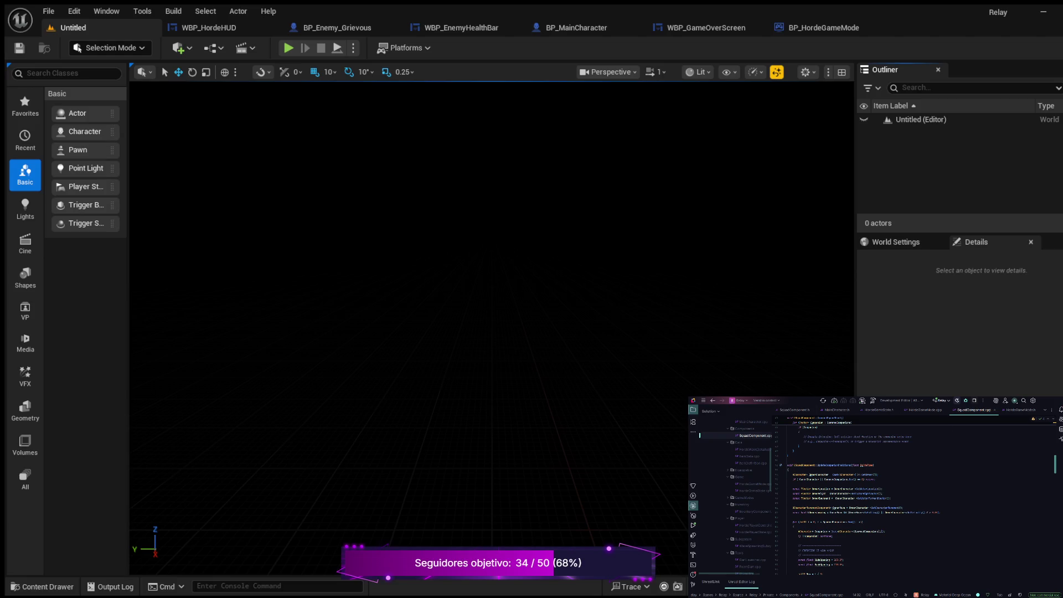
scroll(915, 499, "down", 2)
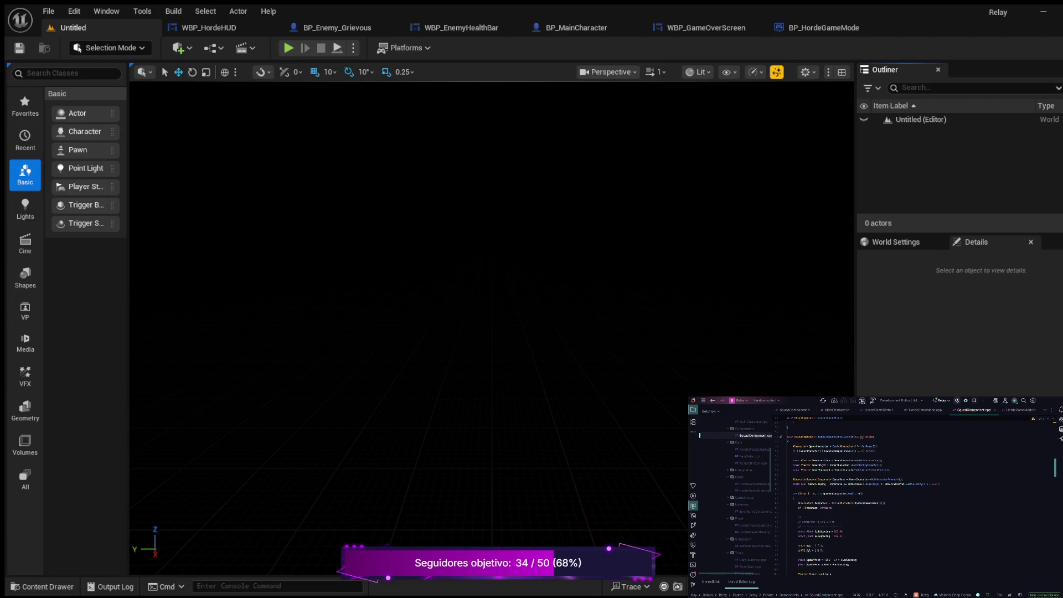
scroll(908, 493, "down", 5)
scroll(908, 493, "up", 5)
scroll(914, 499, "up", 3)
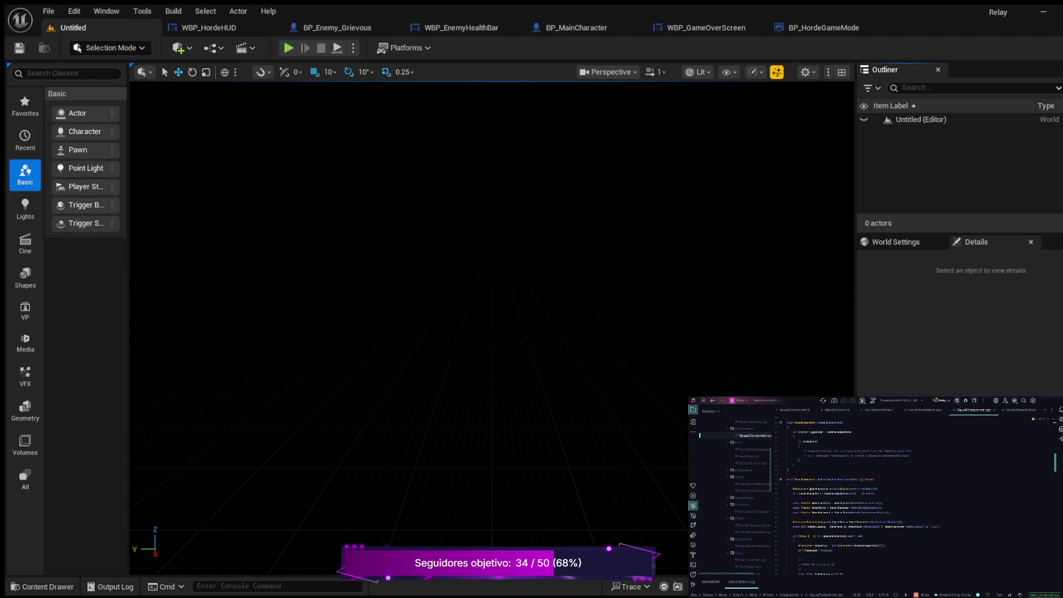
scroll(903, 496, "up", 3)
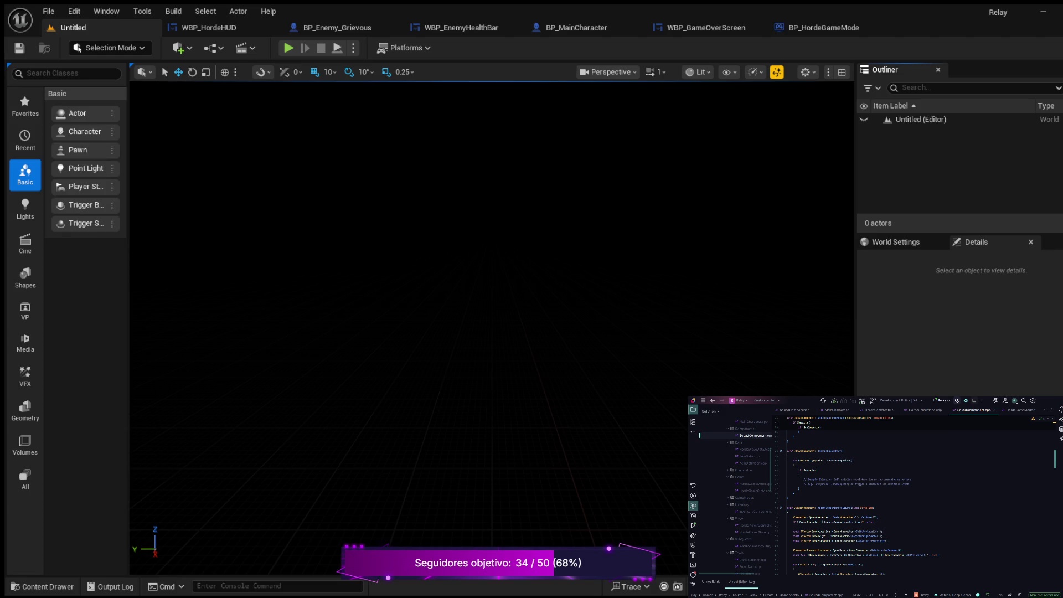
scroll(903, 499, "down", 3)
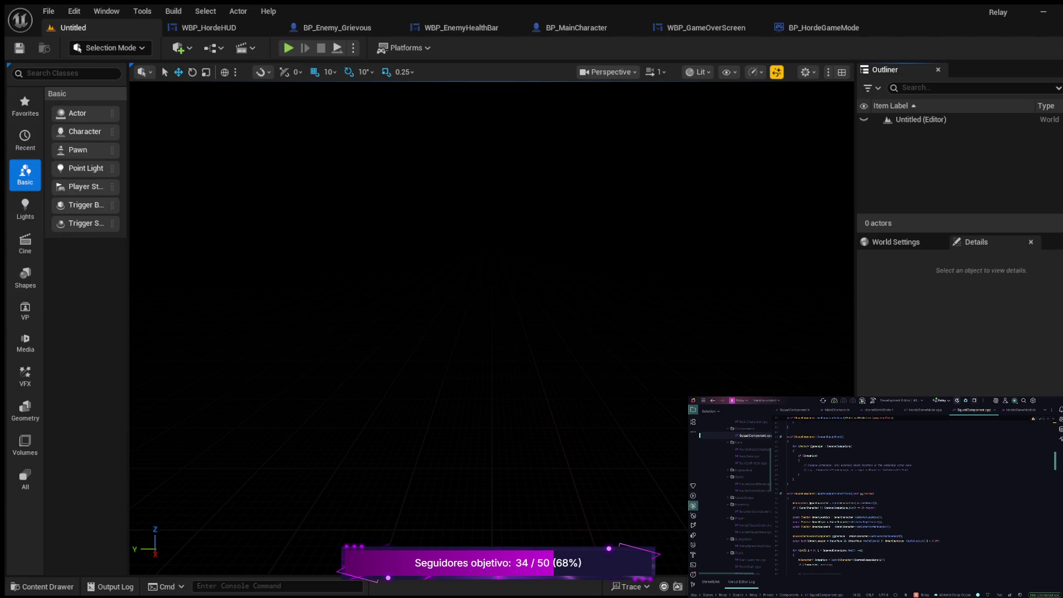
scroll(864, 496, "down", 3)
scroll(864, 495, "down", 2)
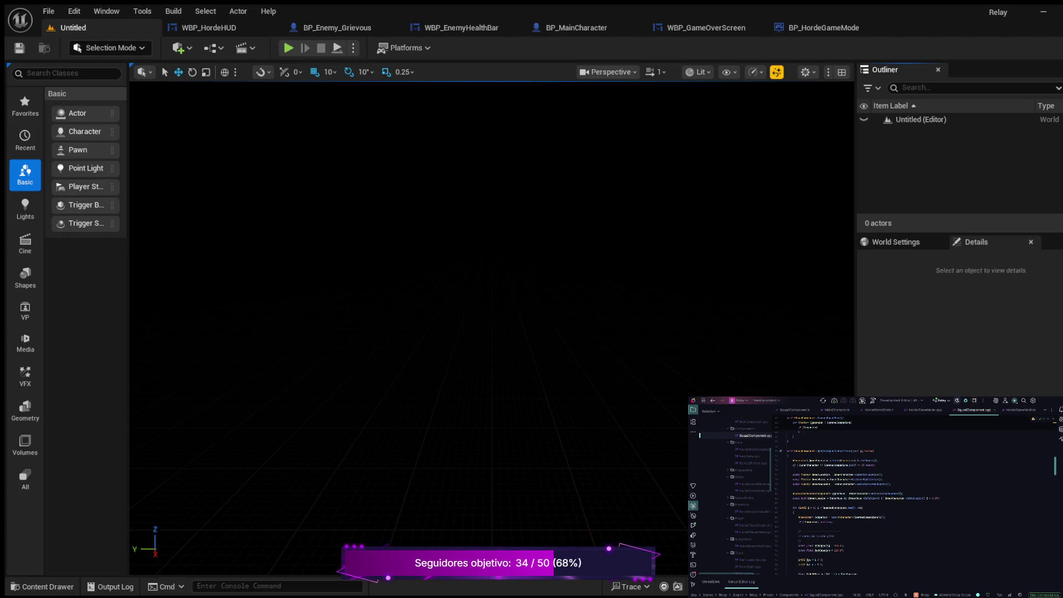
scroll(864, 498, "down", 3)
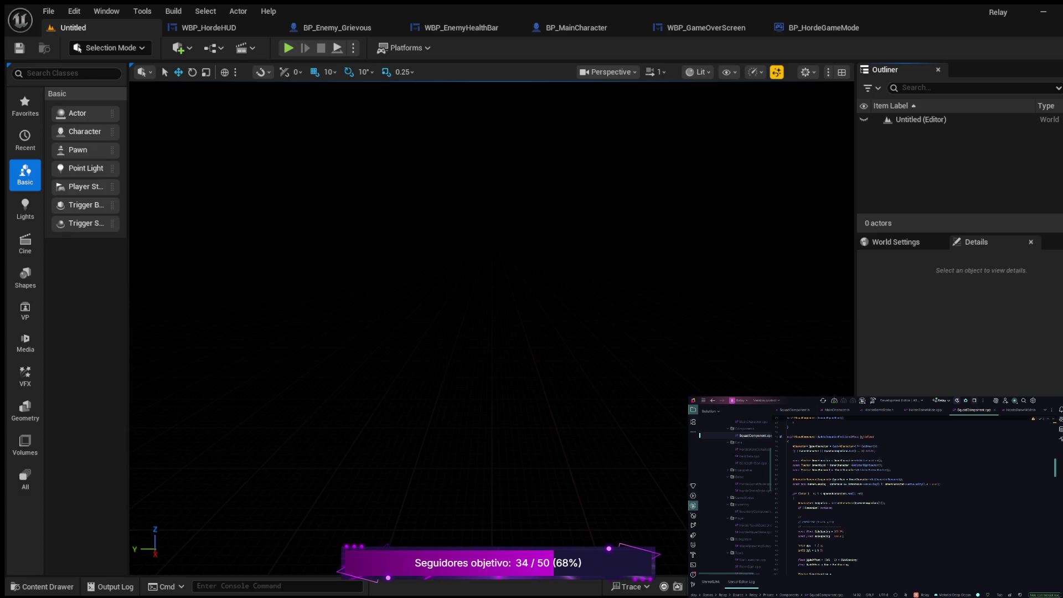
left_click(864, 470)
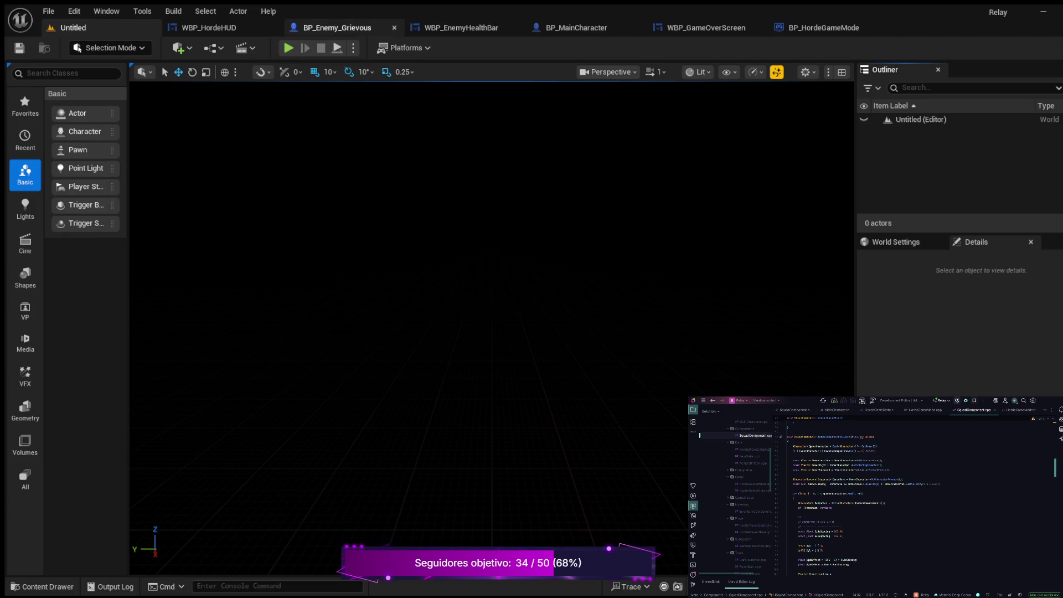
- Open BP_Enemy_Grievous and bring Event Tick, Branch and Set Visibility nodes into view
left_click(337, 28)
scroll(637, 249, "down", 1)
mouse_move(581, 224)
left_mouse_down()
mouse_move(636, 223)
mouse_move(334, 183)
left_mouse_up()
scroll(333, 182, "up", 8)
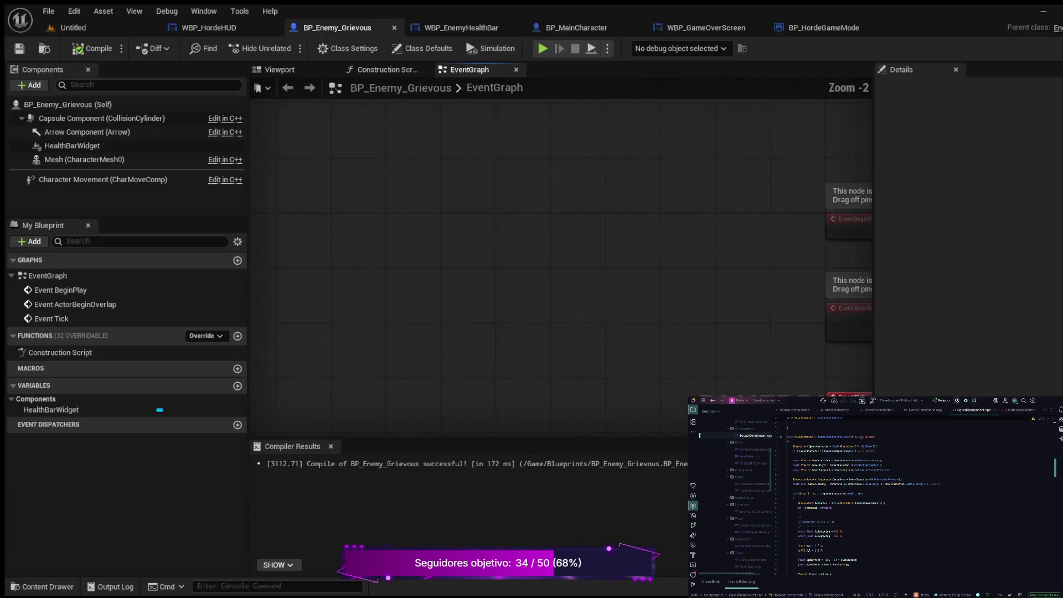
mouse_move(394, 167)
left_mouse_down()
mouse_move(377, 33)
mouse_move(277, 3)
left_mouse_up()
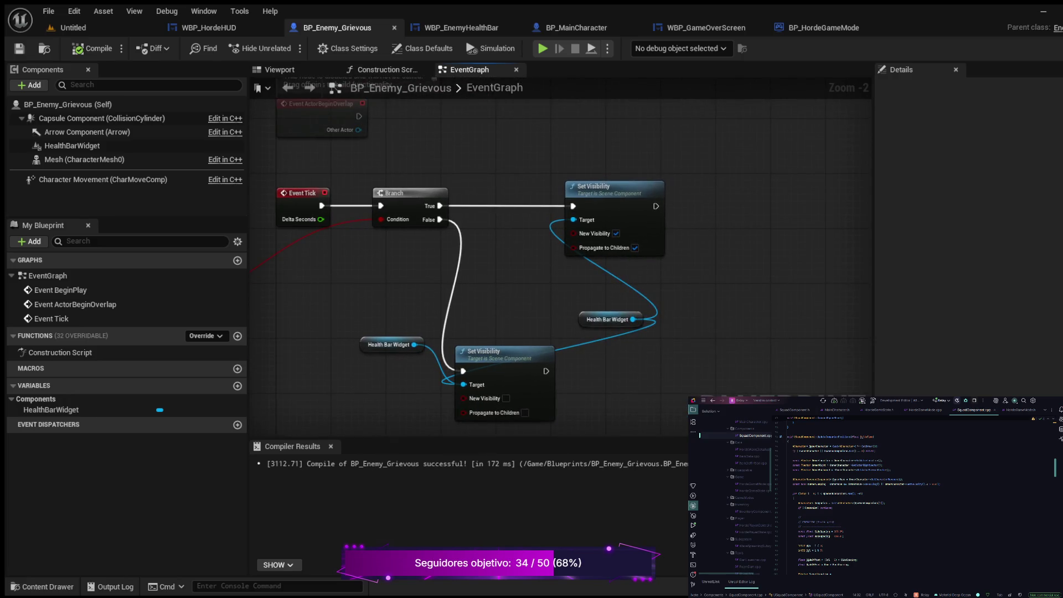
- Reposition both Set Visibility nodes with their Health Bar Widget nodes beside them near the Branch
mouse_move(593, 186)
left_mouse_down()
mouse_move(578, 139)
mouse_move(604, 124)
mouse_move(613, 136)
left_mouse_up()
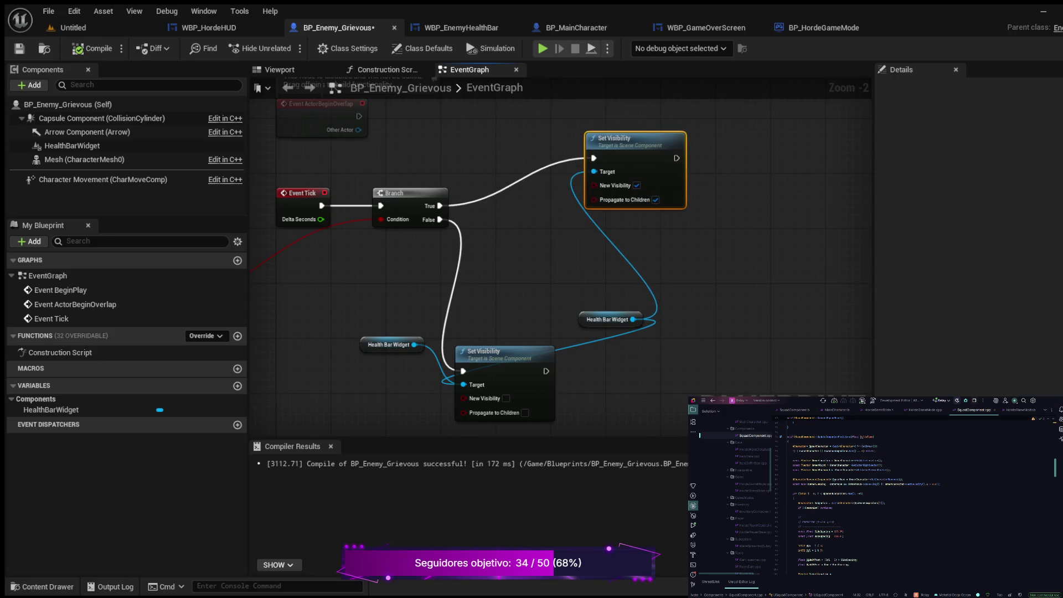
left_click_drag(604, 319, 528, 210)
left_click_drag(482, 351, 598, 267)
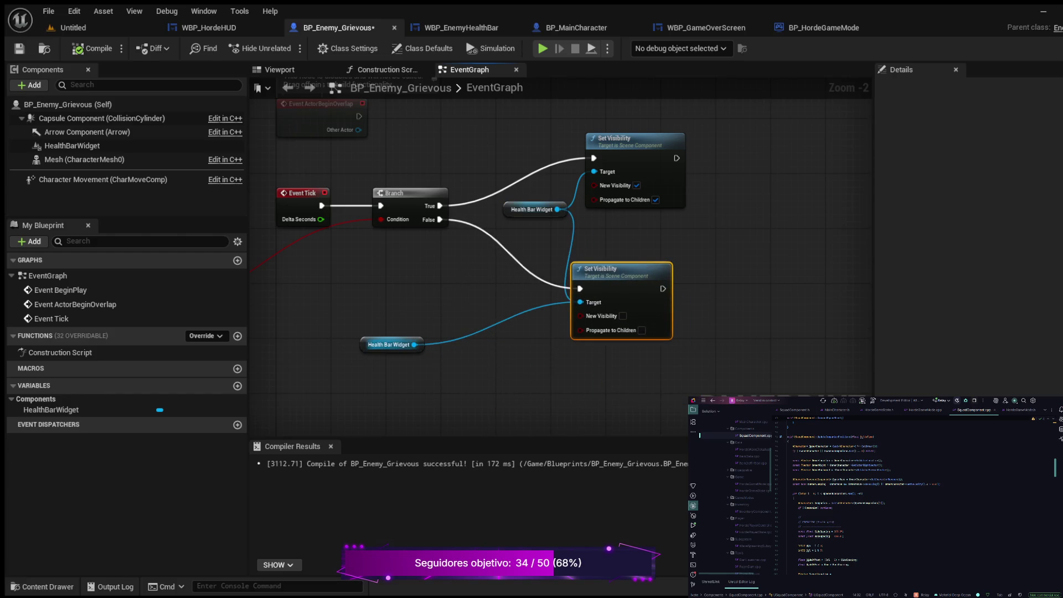
left_click_drag(389, 344, 521, 319)
- Shift the grouped Tick, Branch and visibility nodes down-left and move Get Player Pawn further left
scroll(482, 316, "down", 2)
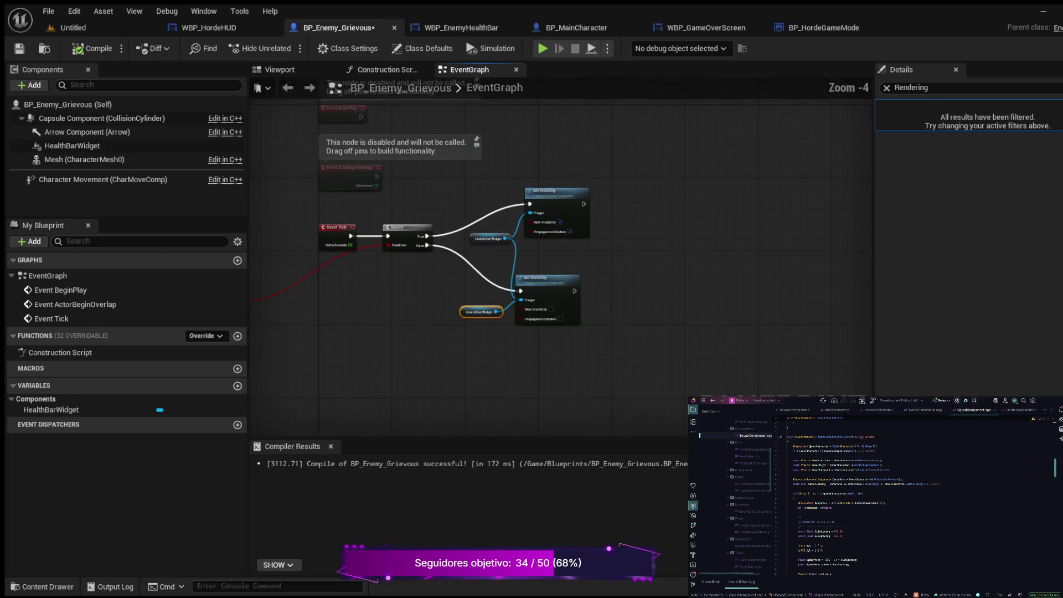
mouse_move(413, 243)
left_mouse_down()
mouse_move(686, 360)
mouse_move(723, 387)
left_mouse_up()
left_click_drag(510, 266, 487, 326)
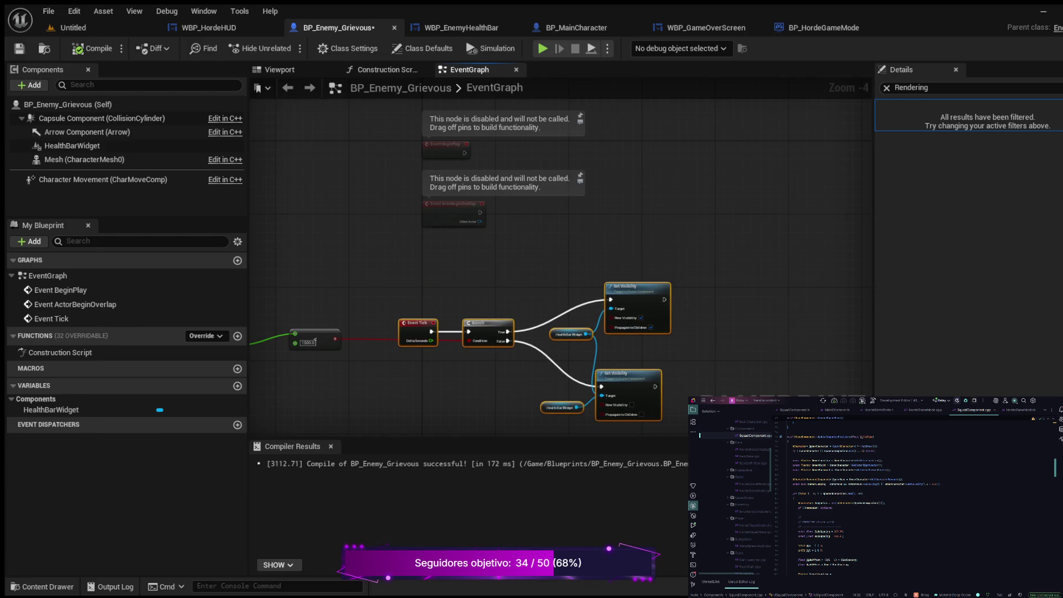
scroll(475, 240, "down", 2)
scroll(524, 269, "up", 3)
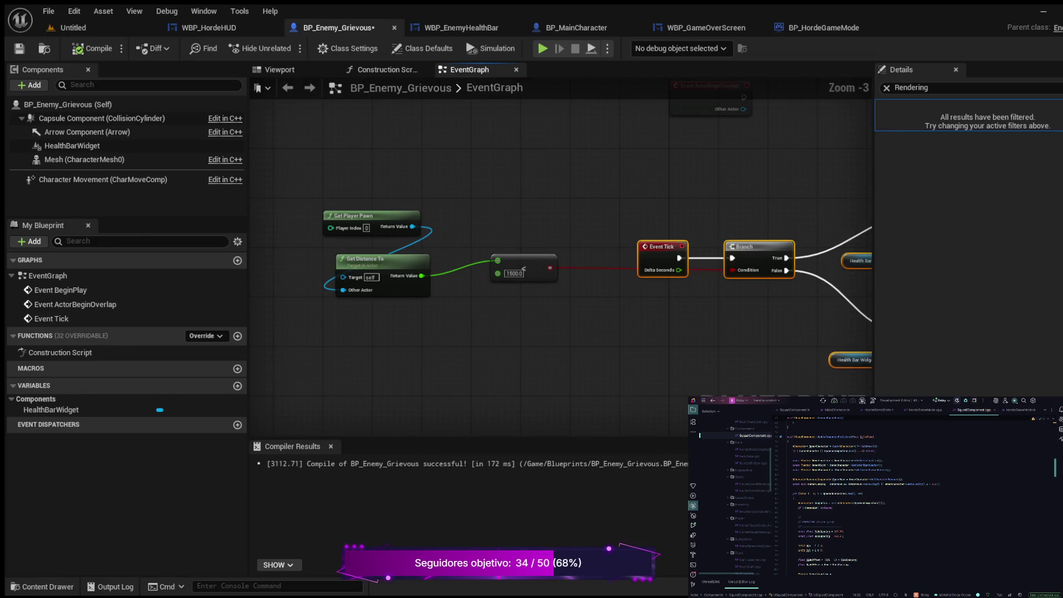
mouse_move(344, 215)
left_mouse_down()
mouse_move(252, 273)
mouse_move(270, 277)
left_mouse_up()
scroll(542, 270, "down", 2)
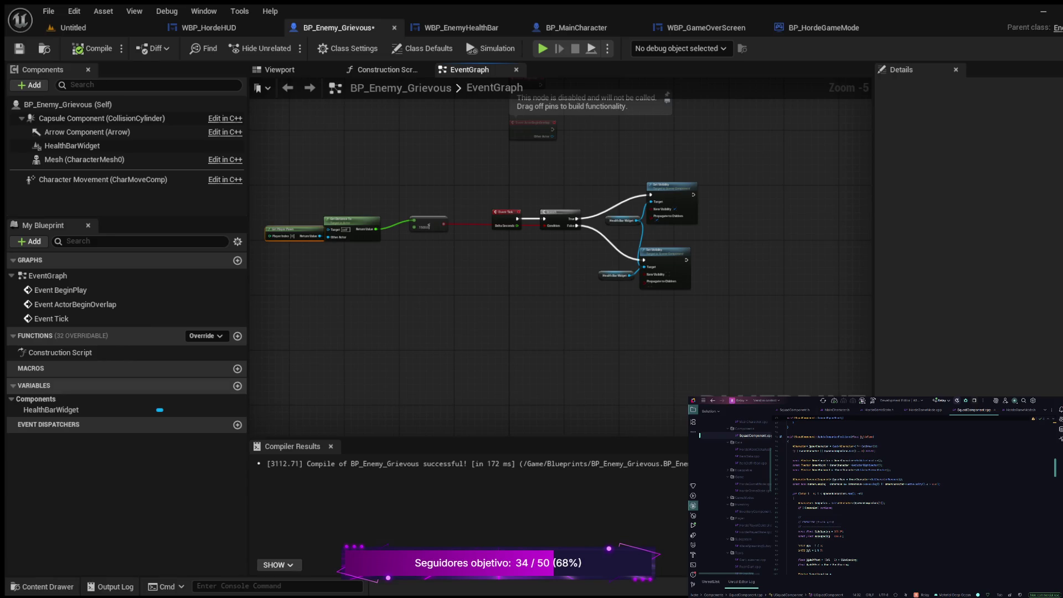
- Paste a new custom event node into an empty area of the BP_Enemy_Grievous graph
mouse_move(361, 320)
left_mouse_down()
mouse_move(511, 320)
mouse_move(505, 261)
mouse_move(488, 271)
left_mouse_up()
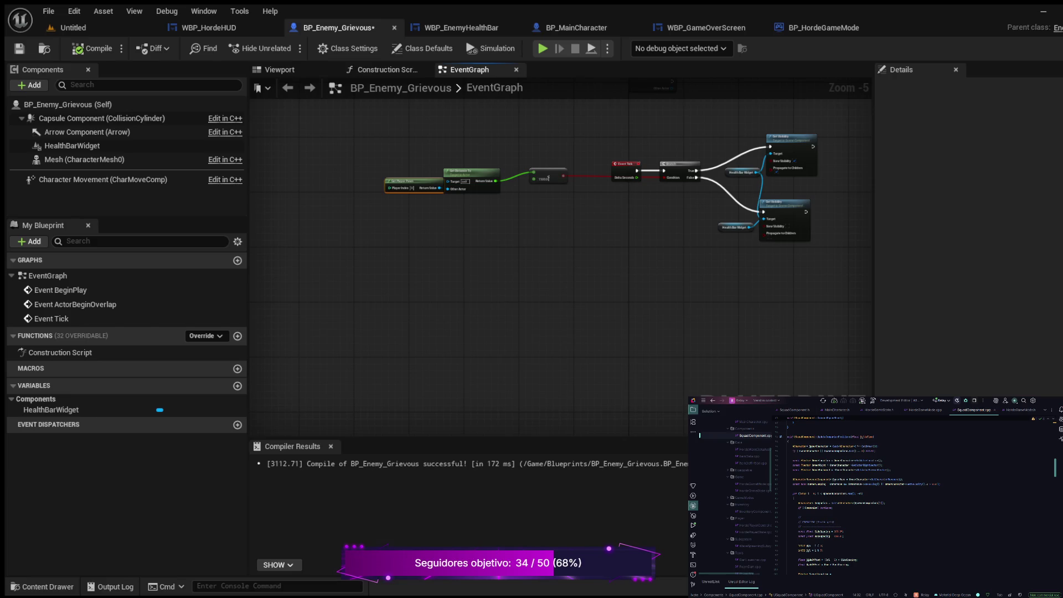
key("ctrl+v")
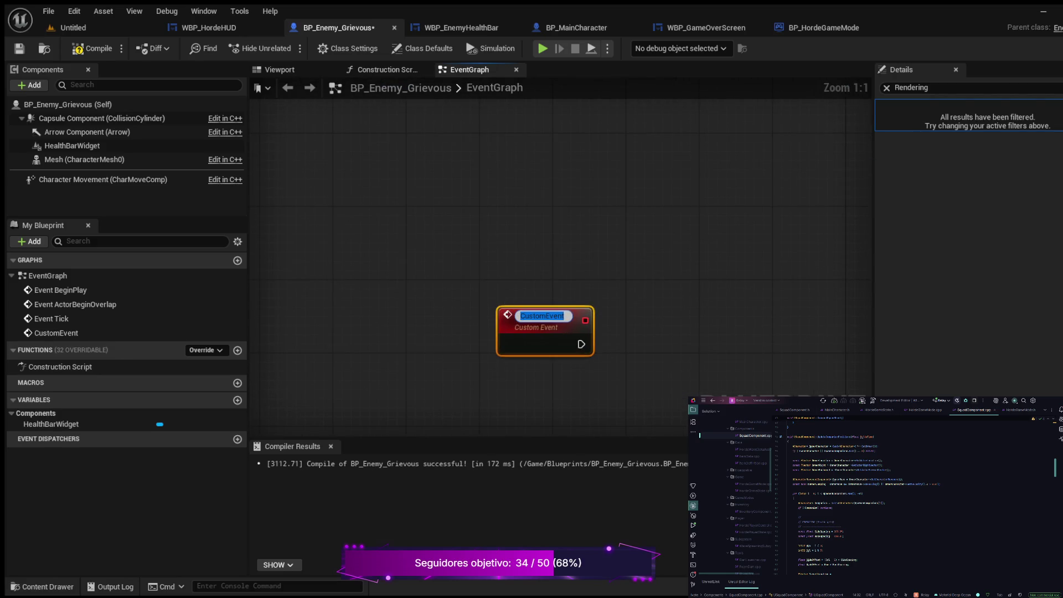
type("Companion")
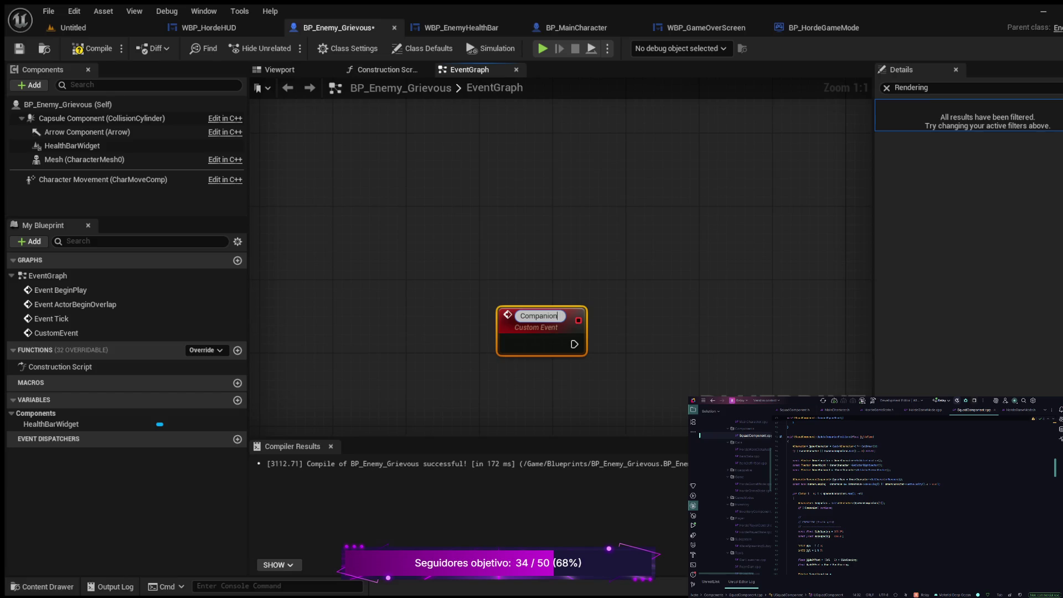
type("Trigger")
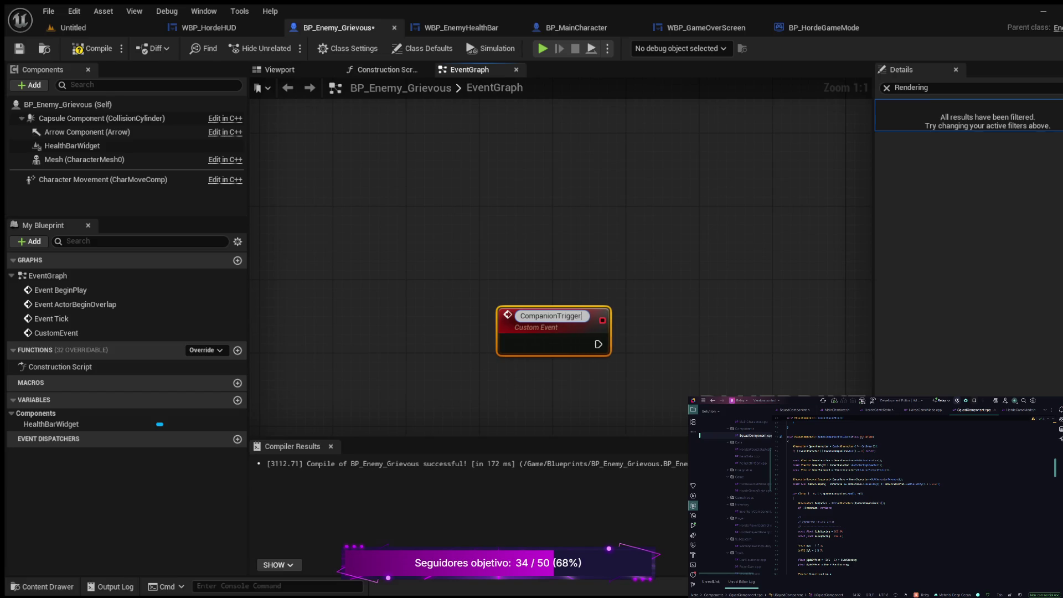
type("S")
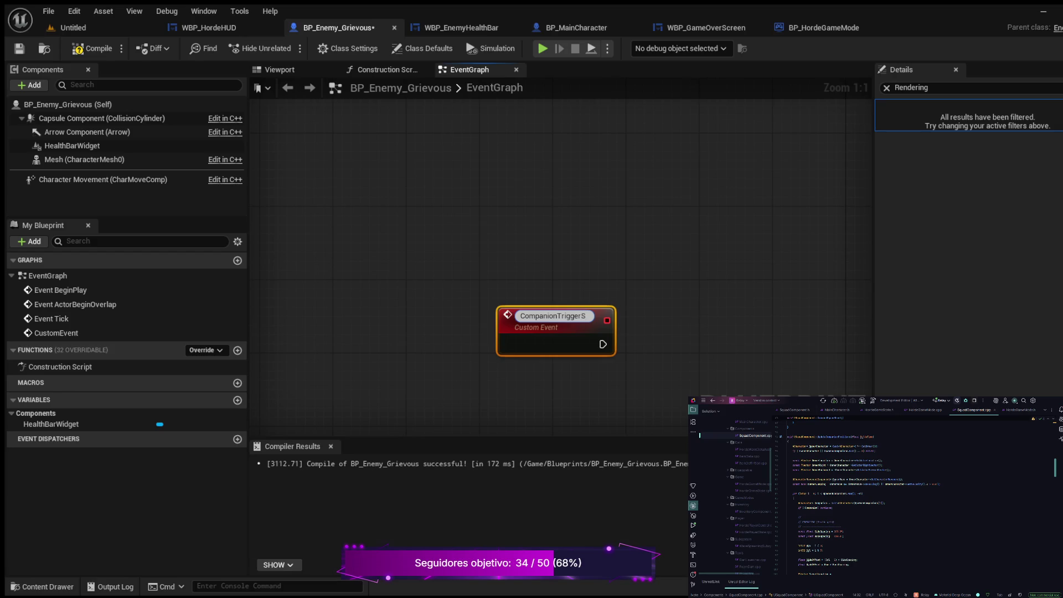
type("hoot")
key("Return")
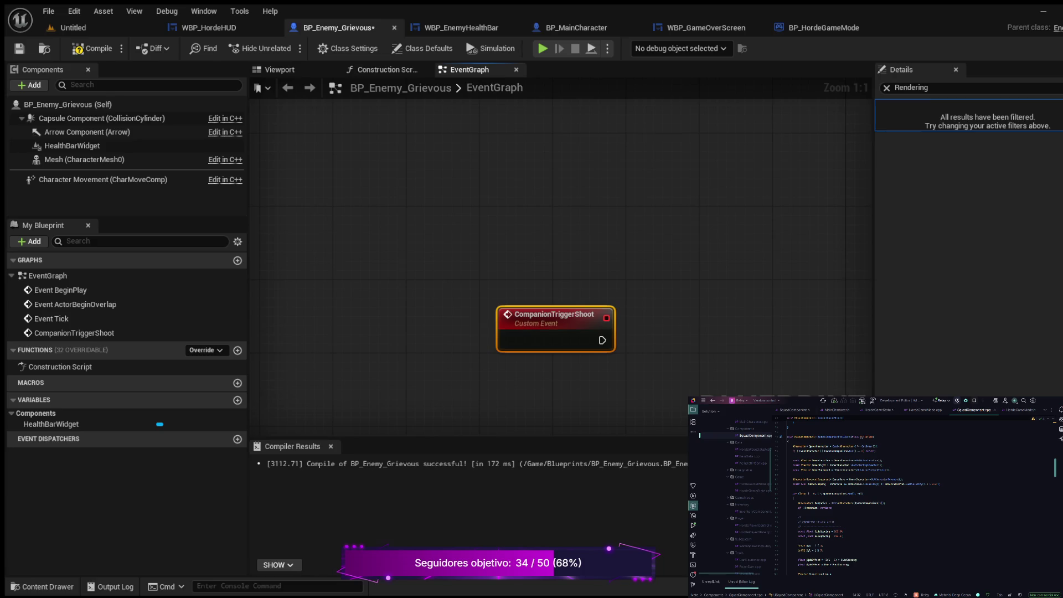
mouse_move(602, 341)
left_mouse_down()
mouse_move(495, 314)
mouse_move(605, 270)
left_mouse_up()
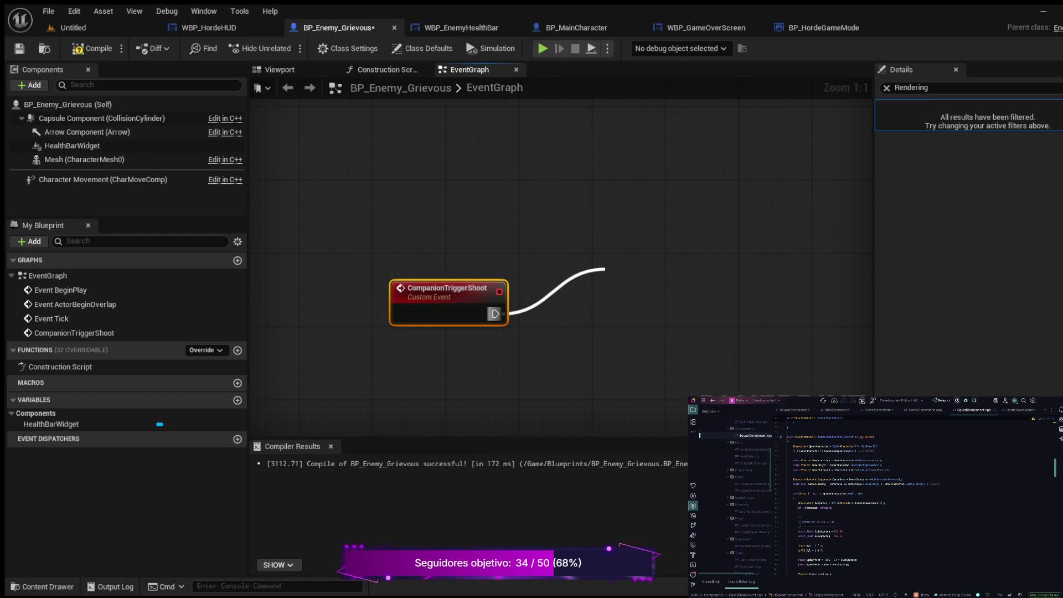
- Drop the unfinished CompanionTriggerShoot wire unconnected and compile BP_Enemy_Grievous
left_click_drag(606, 269, 495, 314)
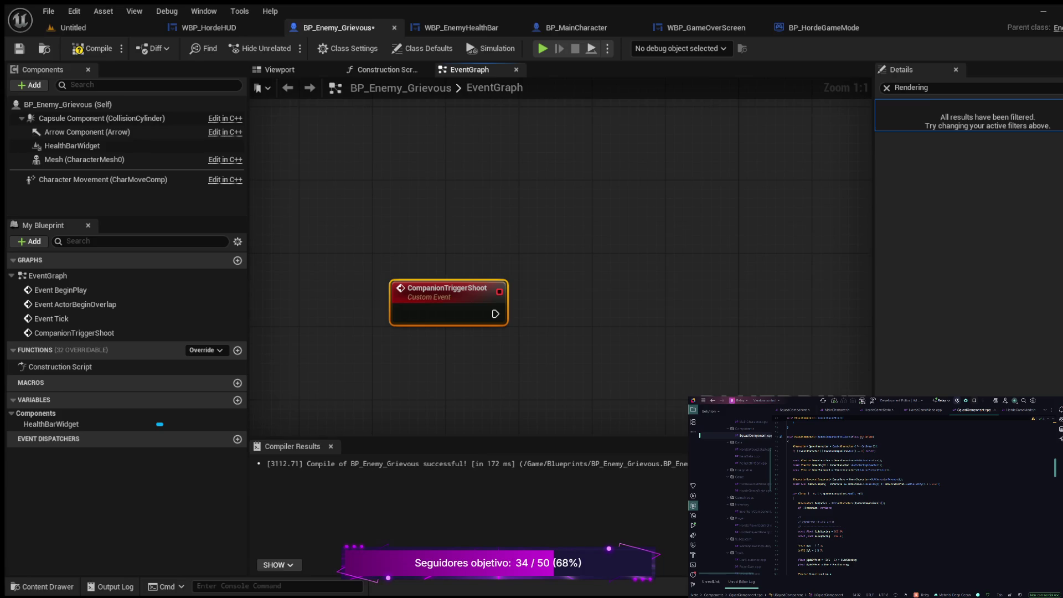
left_click(92, 48)
- In BP_MainCharacter, add a new variable named ActiveCompanion of BP Main Character type
left_click(576, 28)
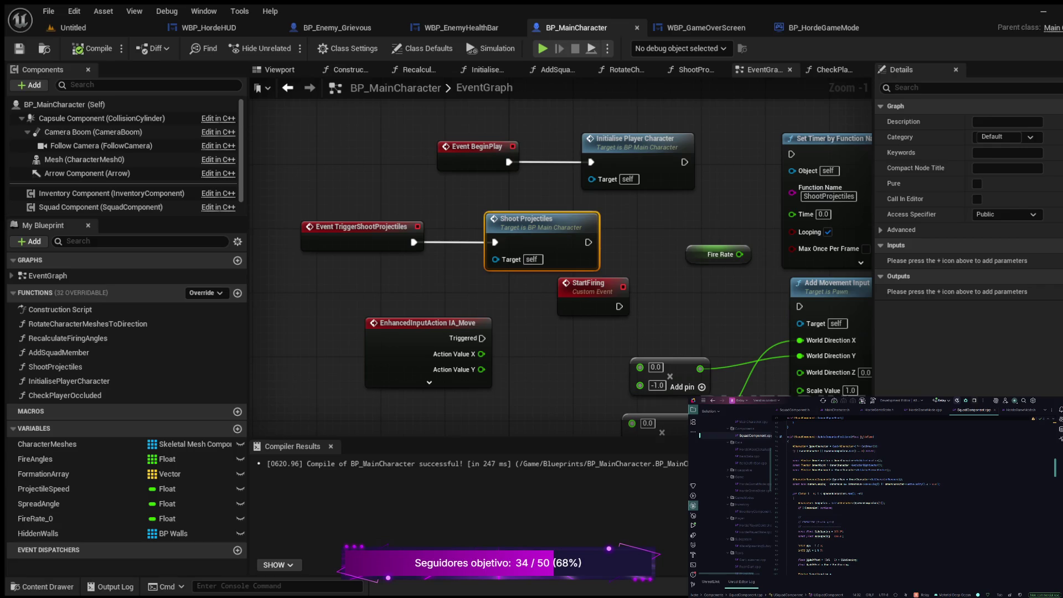
scroll(405, 263, "down", 2)
mouse_move(310, 310)
left_mouse_down()
mouse_move(381, 287)
mouse_move(425, 254)
left_mouse_up()
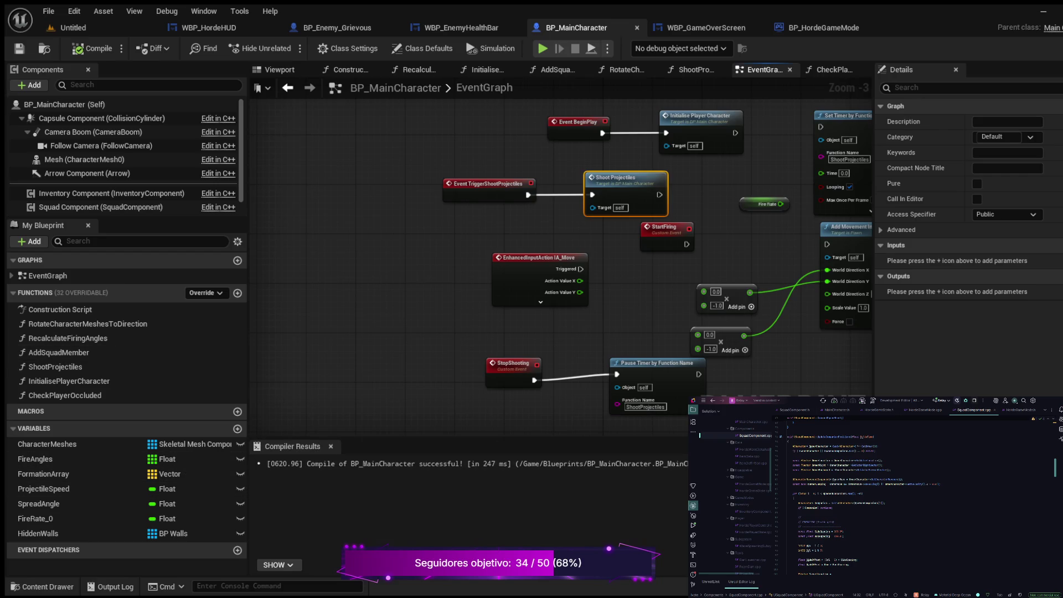
left_click(238, 429)
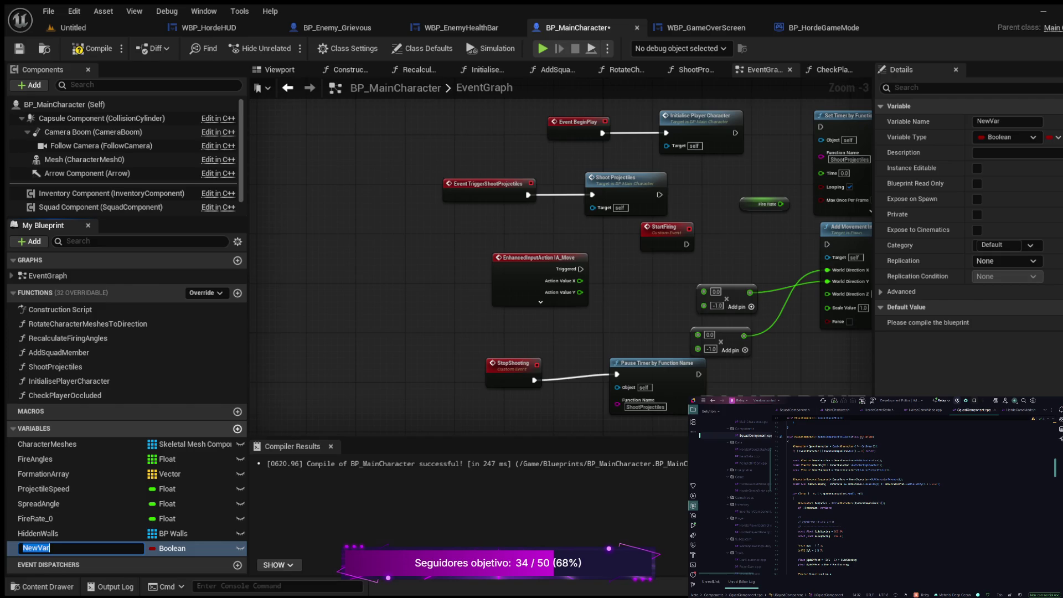
type("Active")
type("Companion")
key("Return")
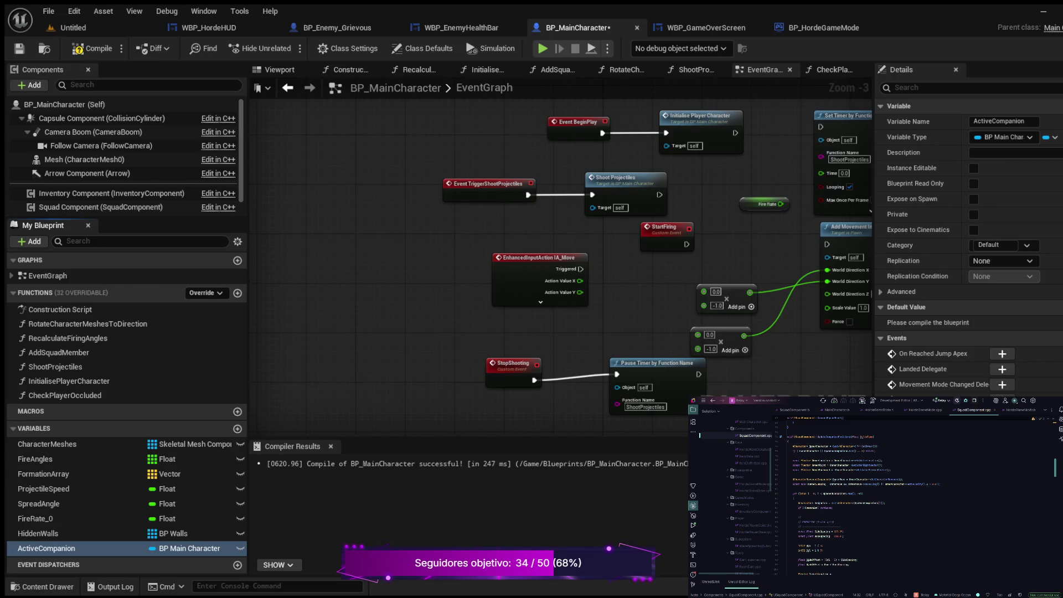
- Compile BP_MainCharacter so ActiveCompanion builds with default value None
left_click(94, 48)
scroll(430, 289, "down", 1)
mouse_move(484, 289)
left_mouse_down()
mouse_move(465, 234)
mouse_move(380, 260)
left_mouse_up()
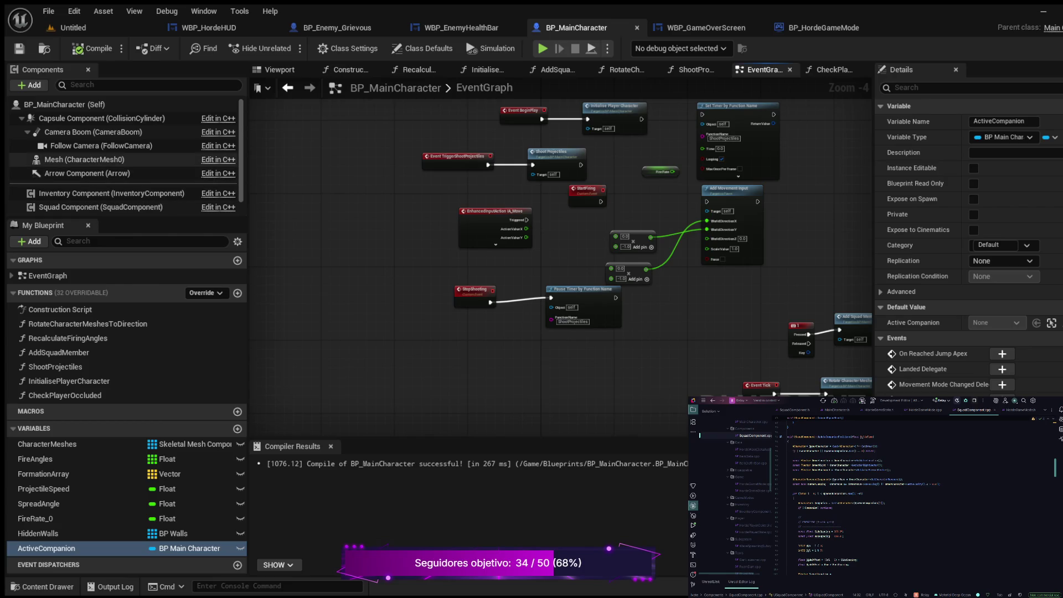
scroll(488, 183, "up", 5)
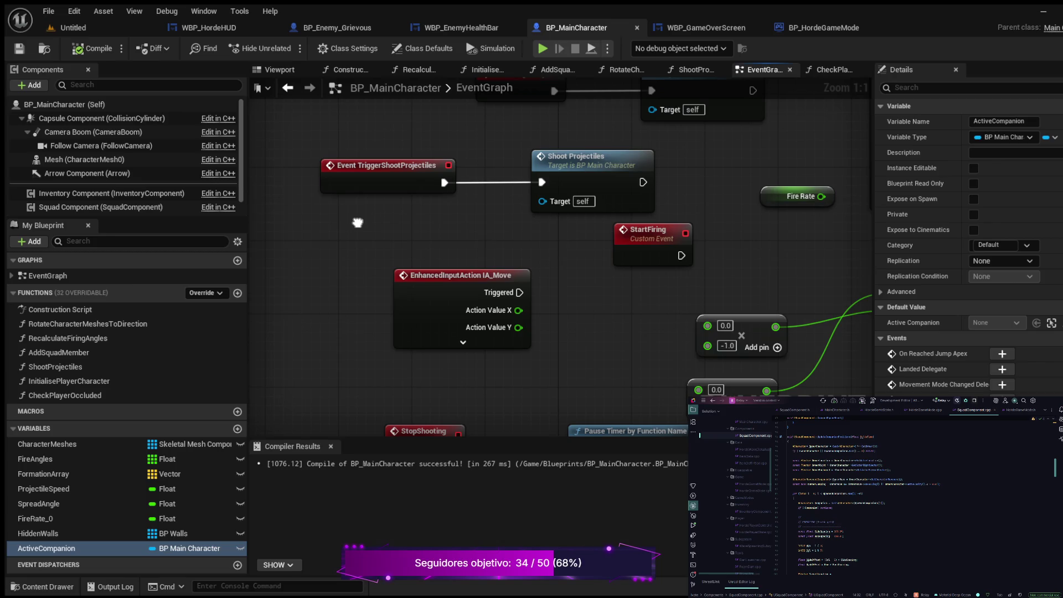
- Move Event TriggerShootProjectiles and Shoot Projectiles further left, then select the ActiveCompanion variable
left_click_drag(358, 223, 368, 220)
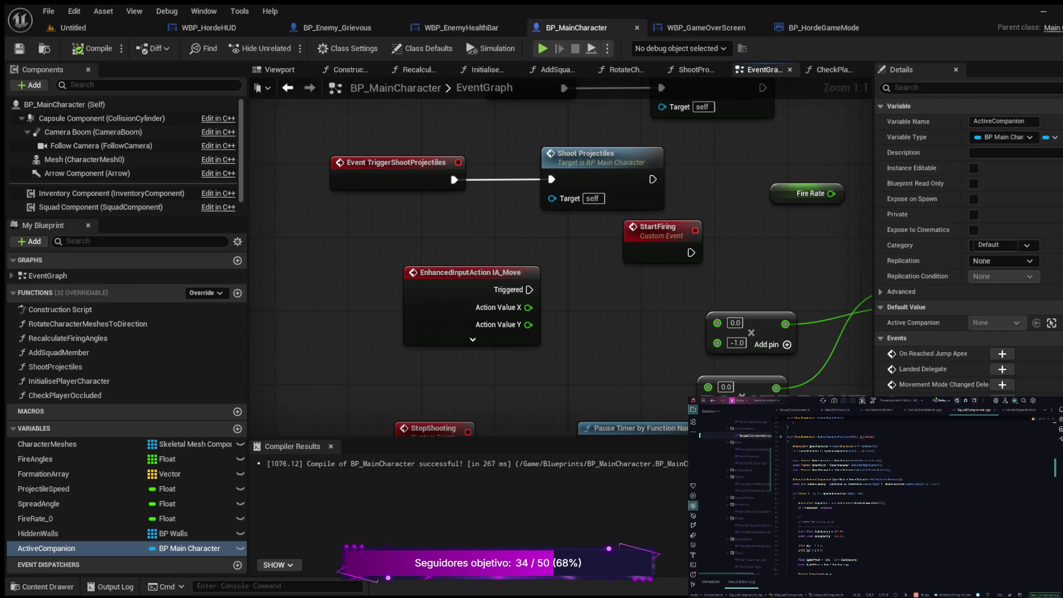
left_click_drag(462, 179, 648, 253)
left_click_drag(686, 211, 452, 211)
mouse_move(354, 374)
left_mouse_down()
mouse_move(322, 426)
mouse_move(265, 429)
mouse_move(534, 335)
mouse_move(715, 388)
left_mouse_up()
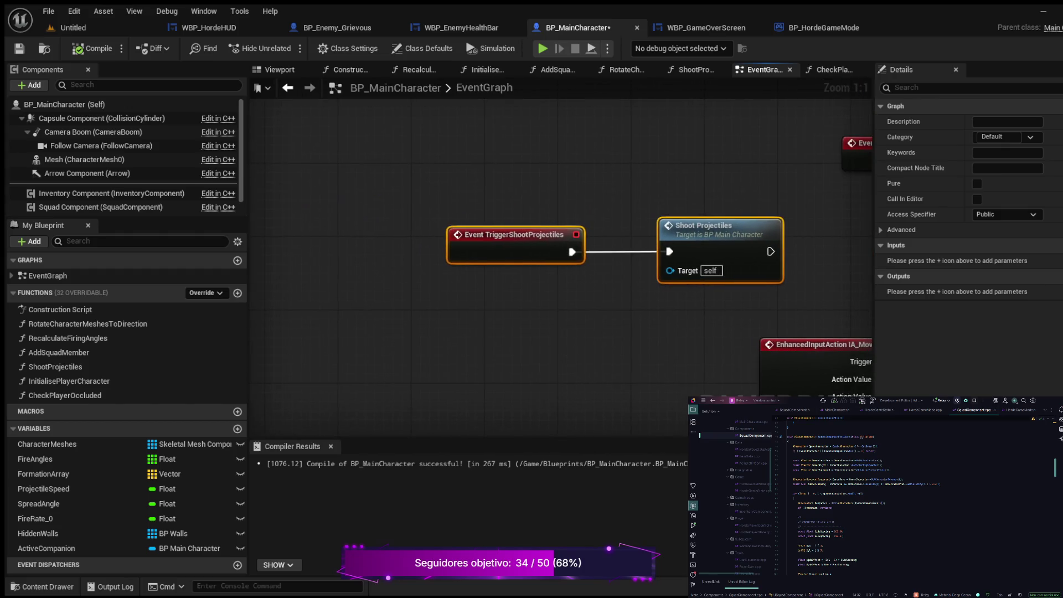
left_click_drag(670, 213, 413, 214)
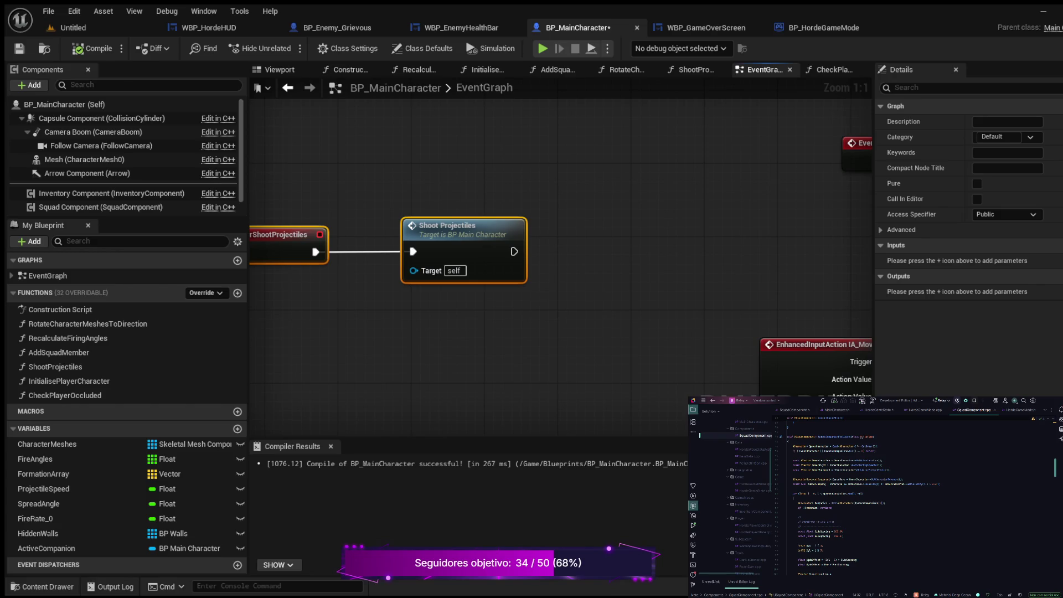
left_click(554, 289)
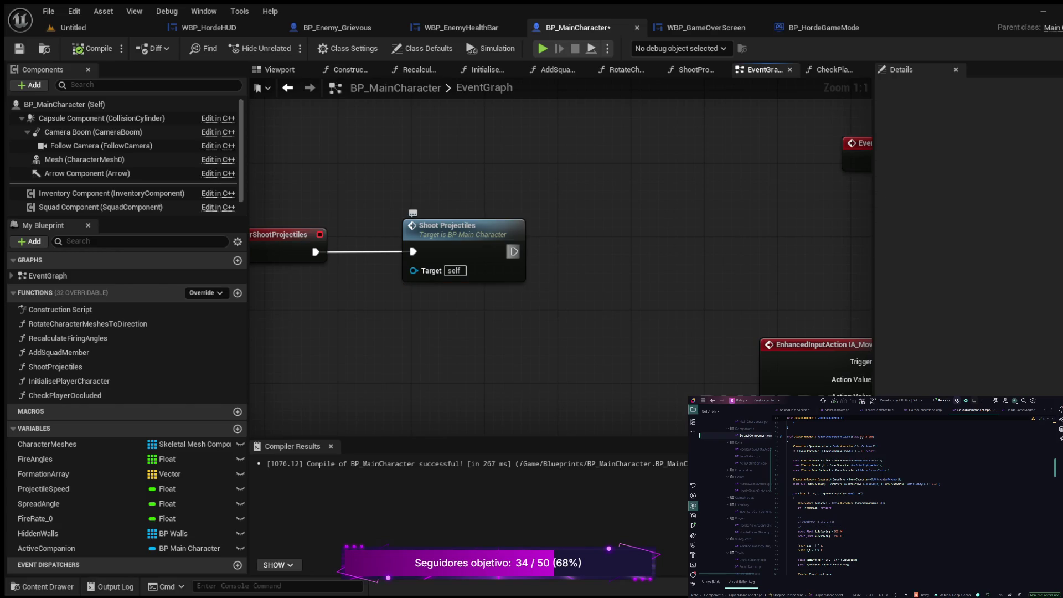
left_click_drag(514, 251, 578, 220)
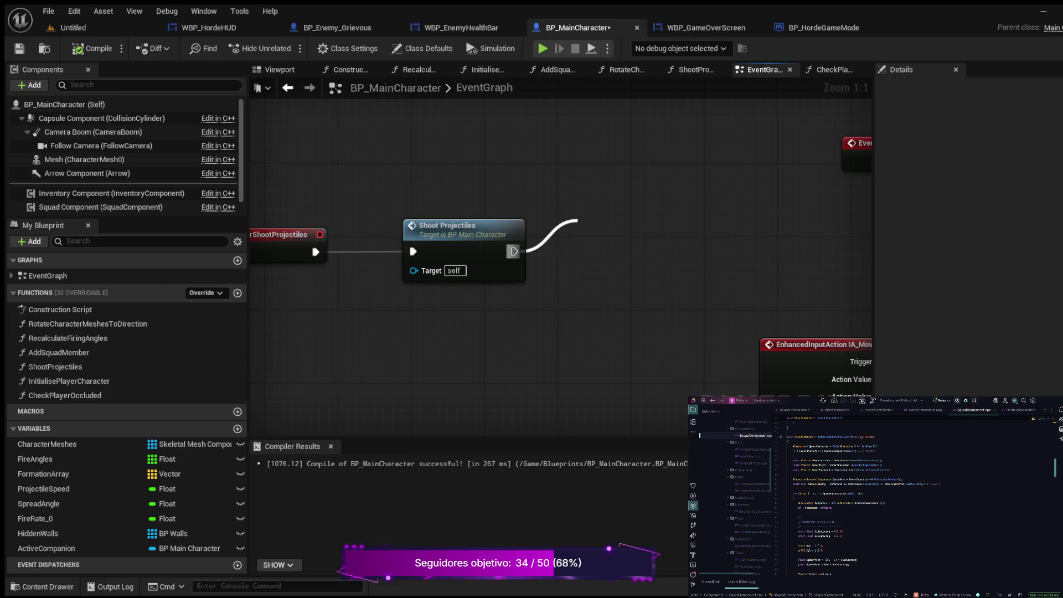
left_click_drag(578, 220, 111, 487)
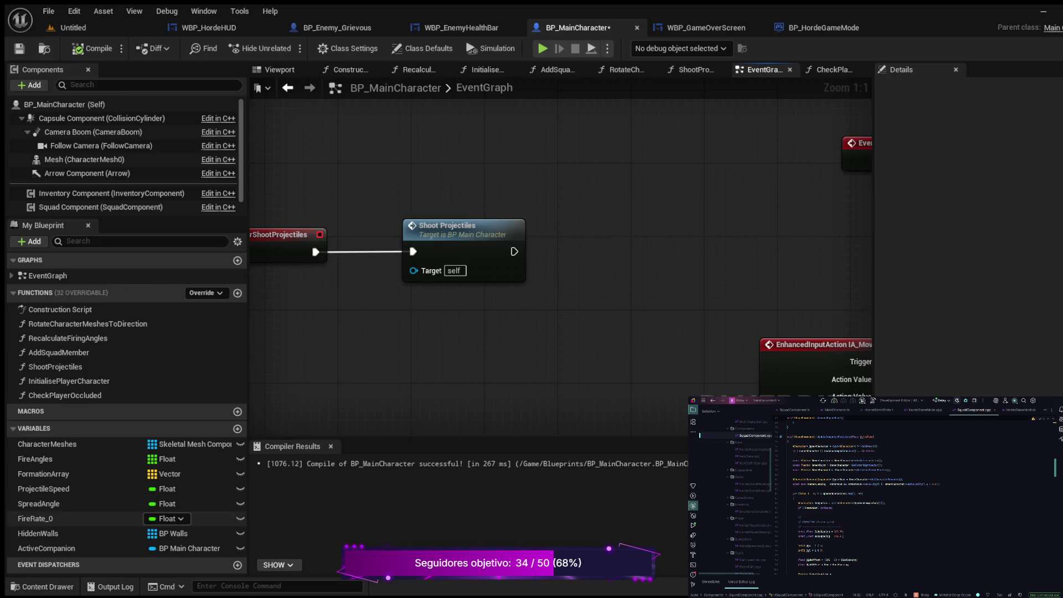
left_click(46, 548)
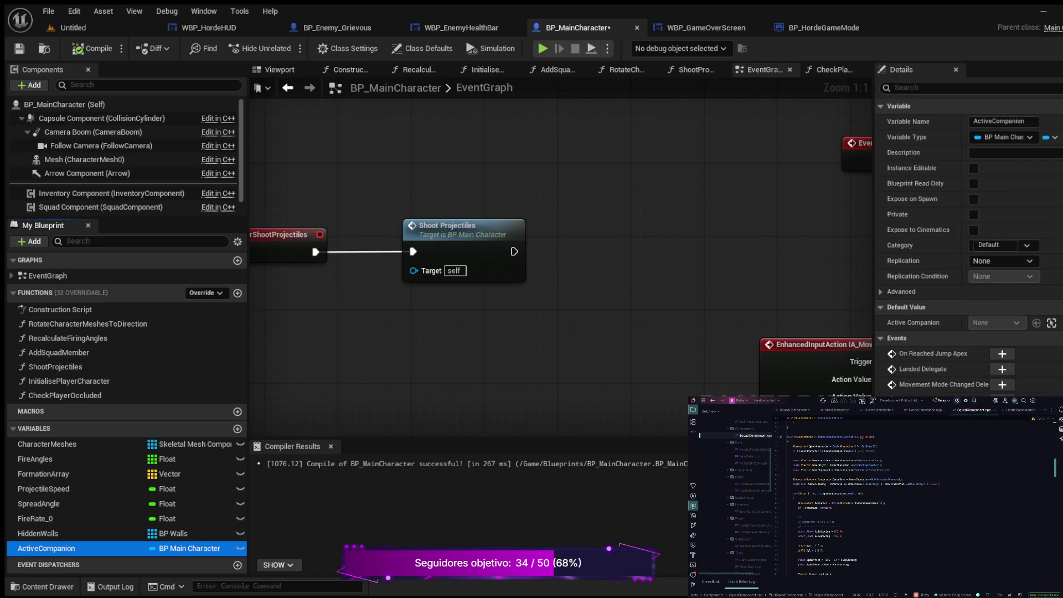
- Run Shoot Projectiles into an Is Valid check on an Active Companion getter and compile
mouse_move(46, 548)
left_mouse_down()
mouse_move(546, 303)
mouse_move(556, 320)
left_mouse_up()
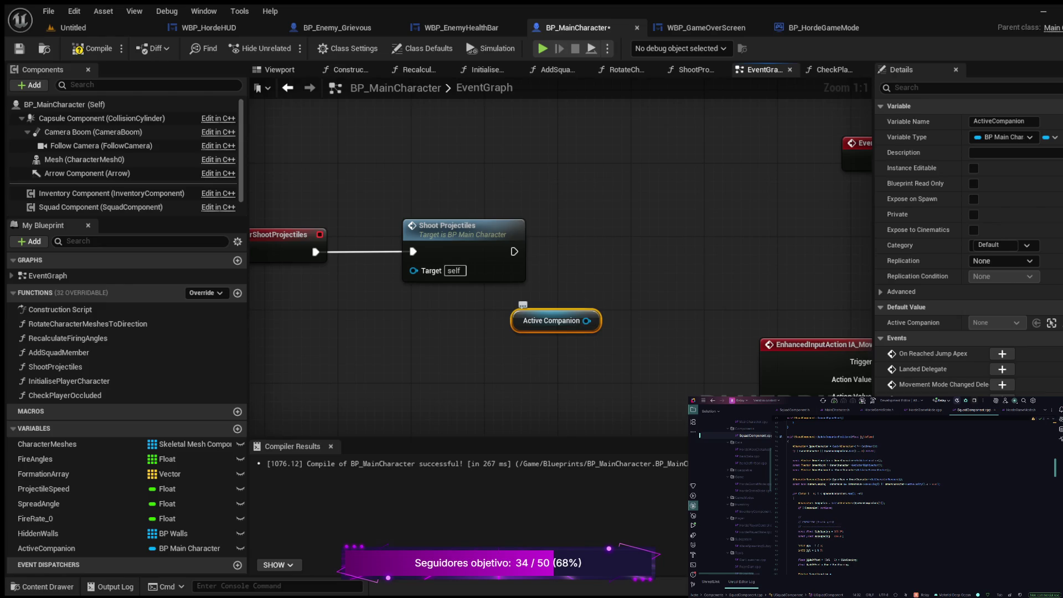
left_click_drag(587, 321, 618, 263)
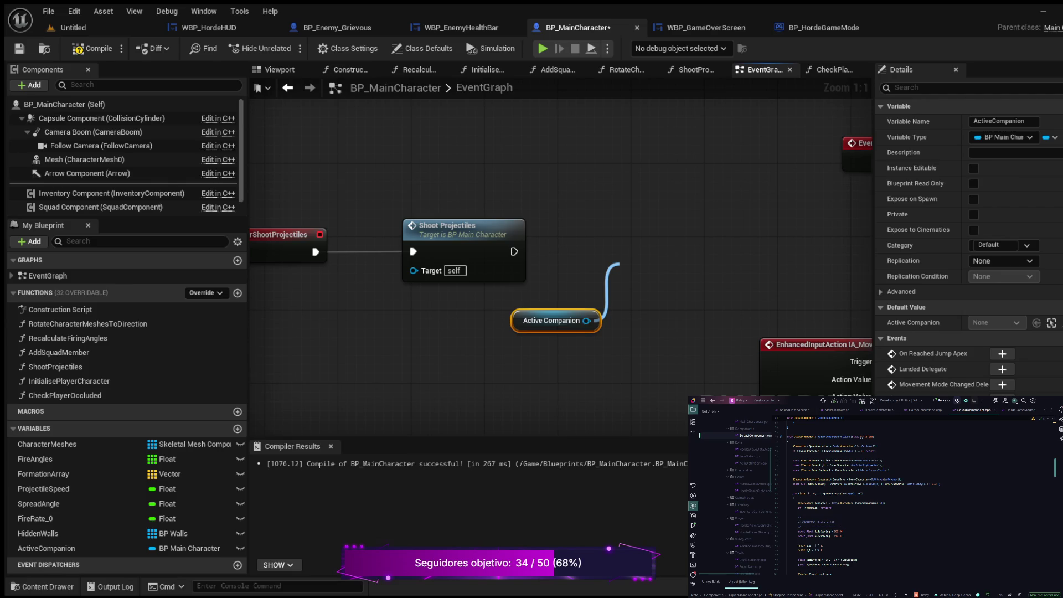
left_click_drag(619, 264, 634, 235)
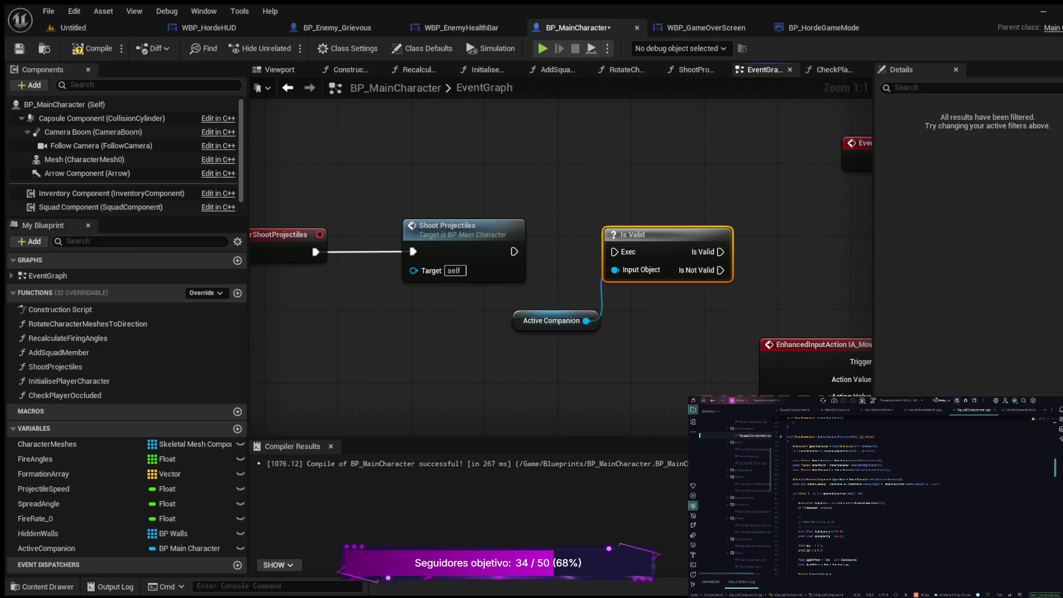
left_click_drag(515, 252, 615, 252)
left_click(94, 49)
- Add a Print String node after the Is Valid success output
mouse_move(745, 276)
left_mouse_down()
mouse_move(592, 327)
mouse_move(632, 317)
left_mouse_up()
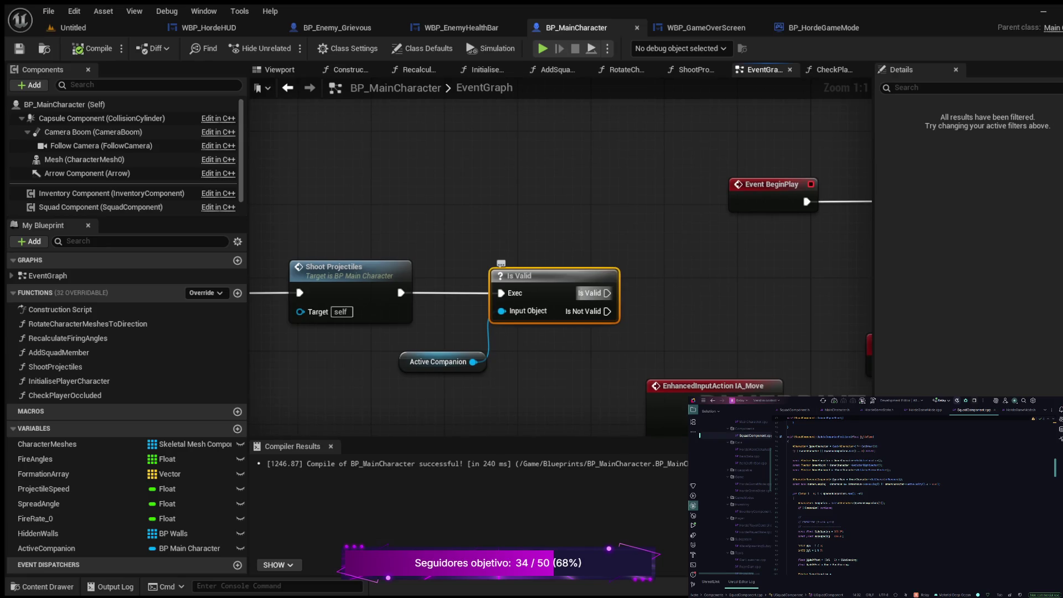
left_click_drag(608, 293, 664, 265)
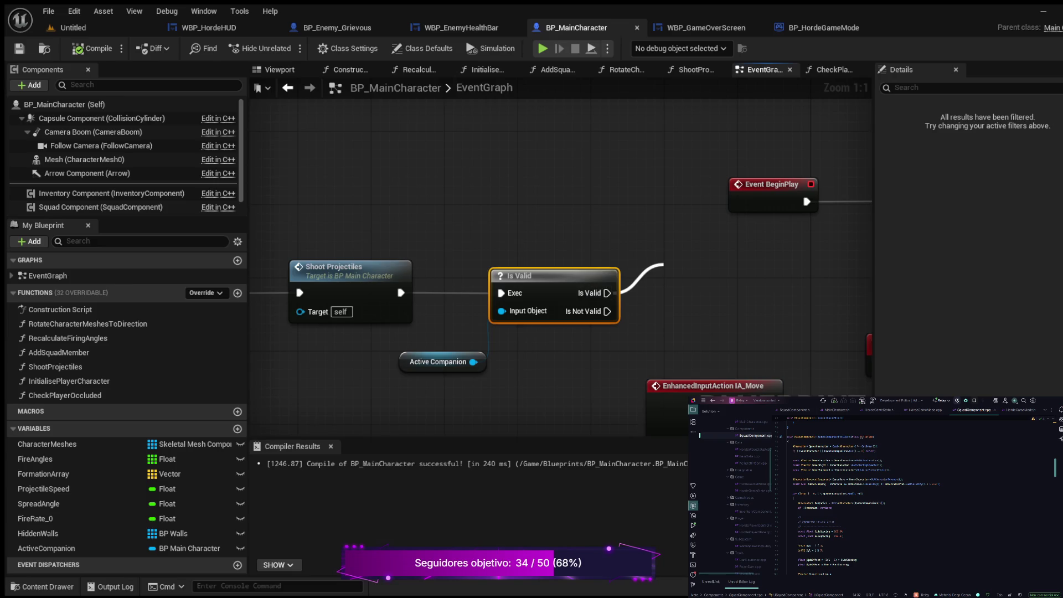
key("Return")
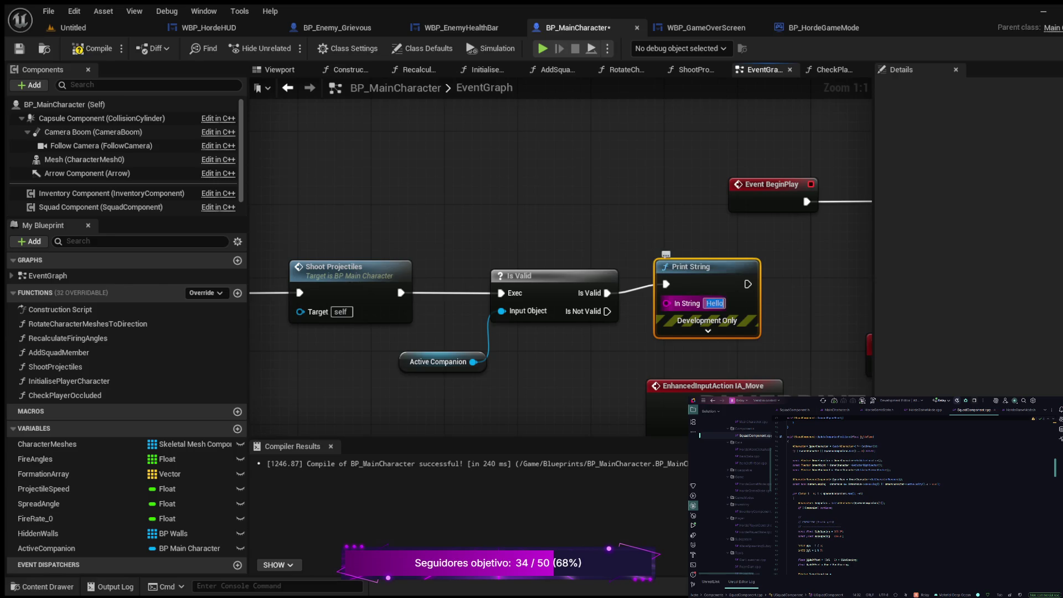
- Set the Print String text to 'Has Companion', recompile with F7, and return to the Untitled level
type("Has")
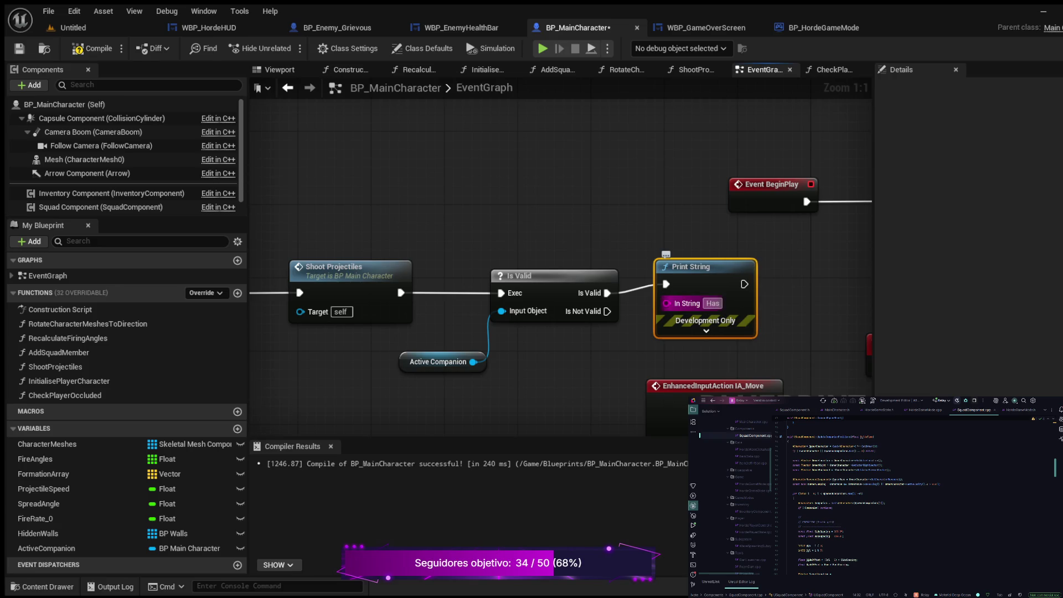
type(" Companion")
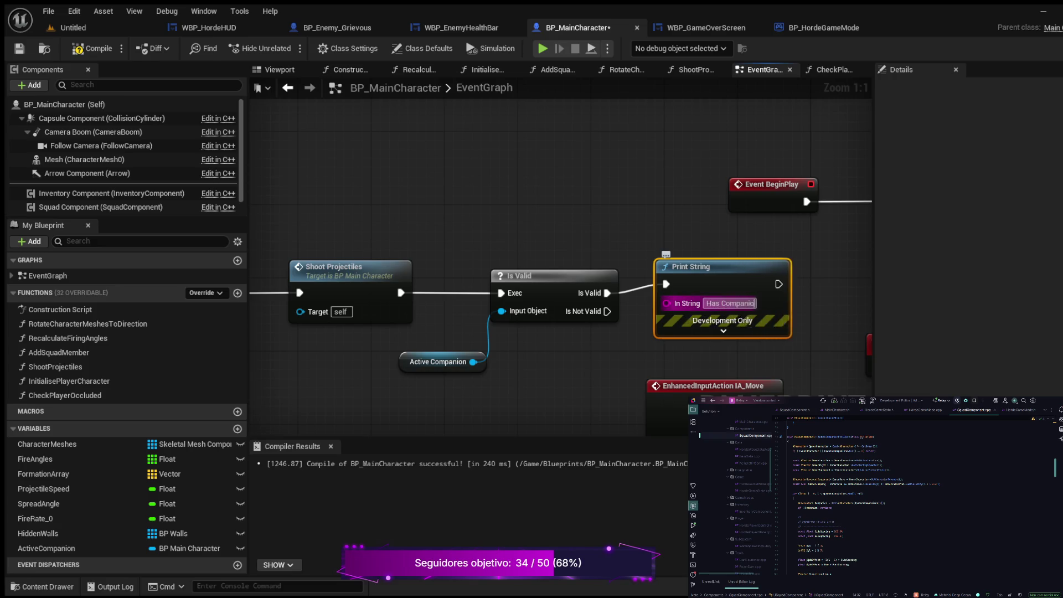
key("Return")
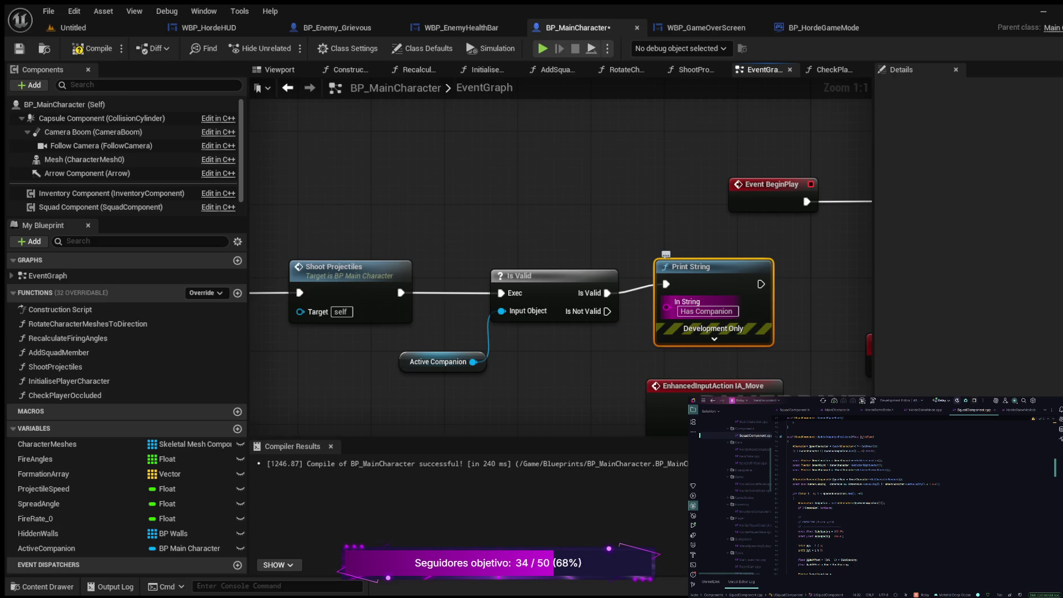
key("F7")
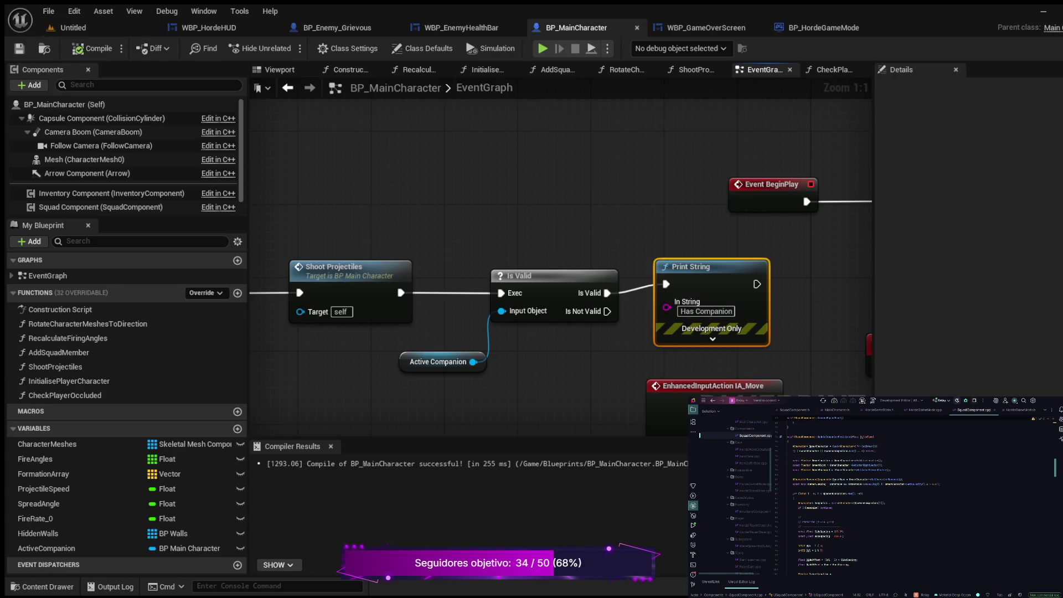
left_click(72, 27)
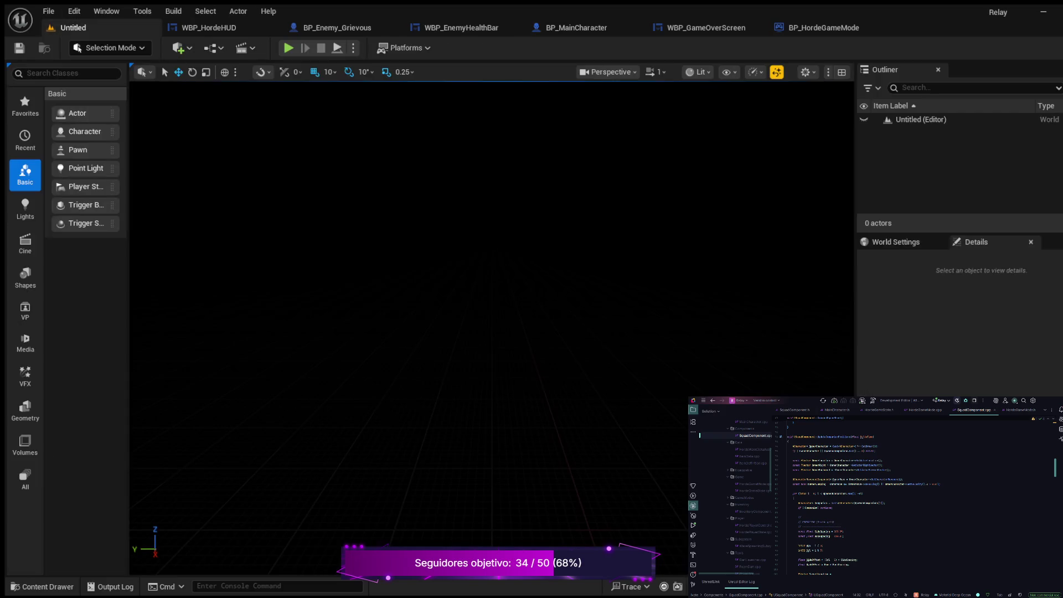
- Play the level in the editor for a few seconds, then stop the play session
key("alt+p")
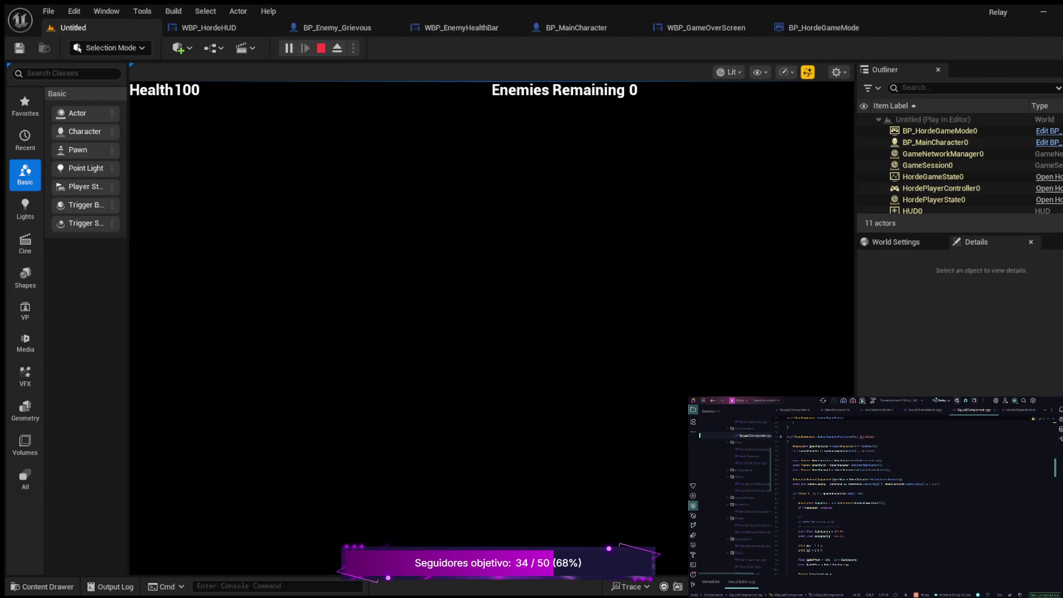
key("Escape")
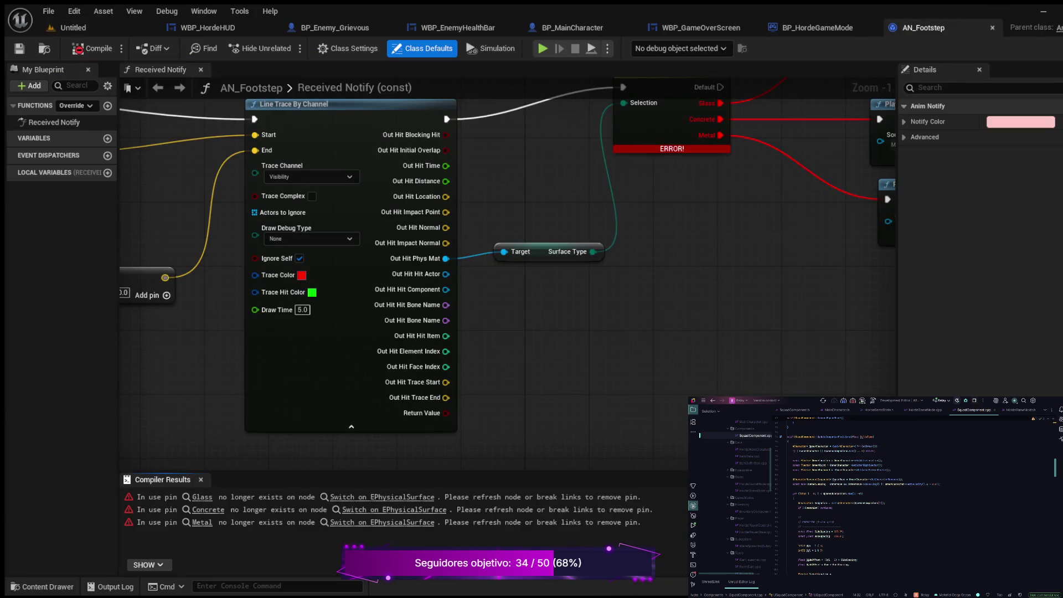
- Frame the Switch on EPhysicalSurface and sound nodes, then compile AN_Footstep with F7
key("Home")
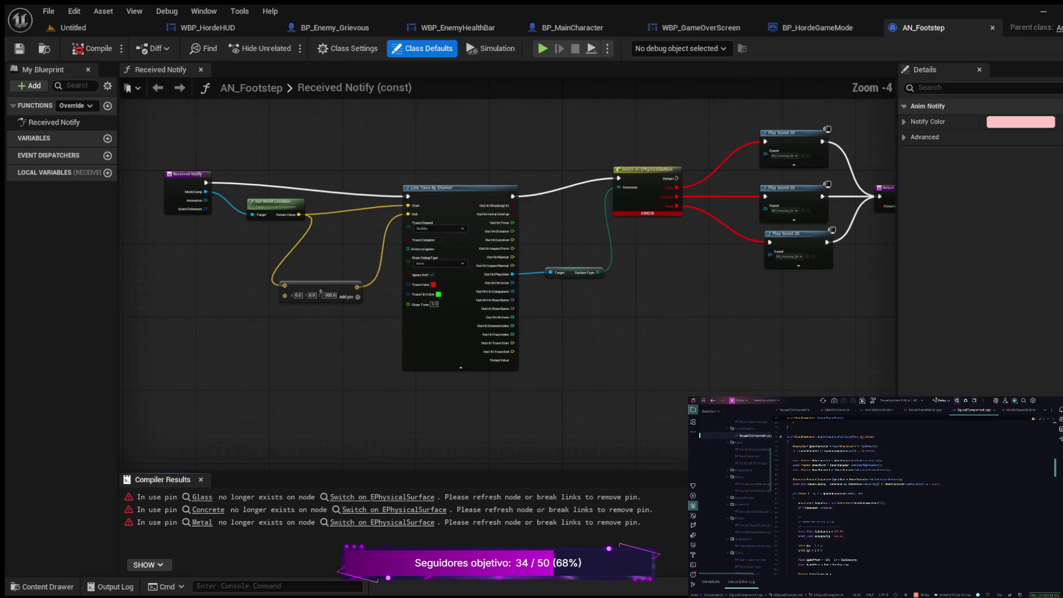
scroll(607, 346, "up", 3)
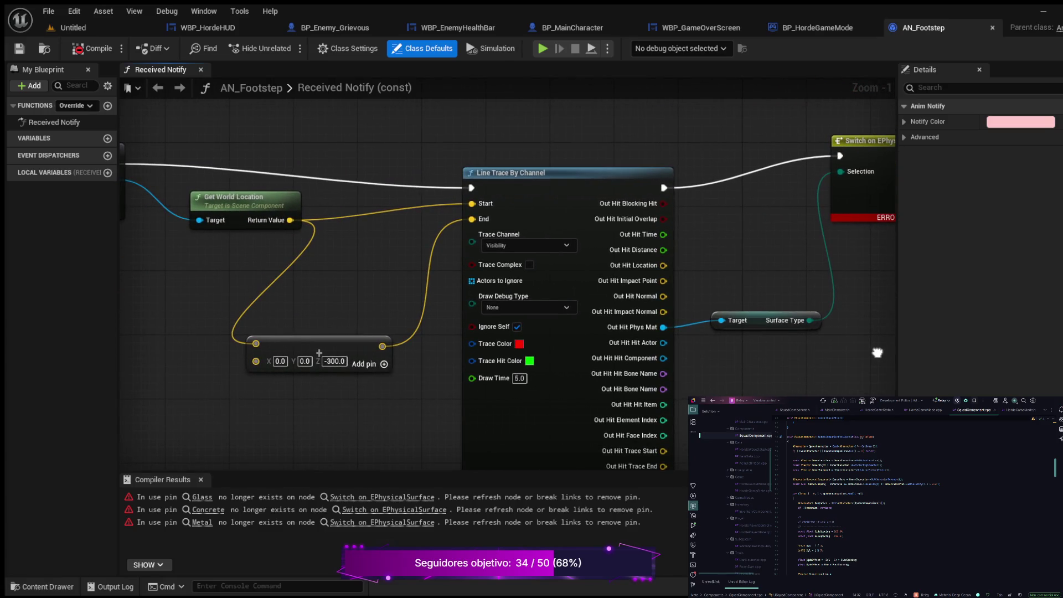
left_click_drag(877, 353, 511, 365)
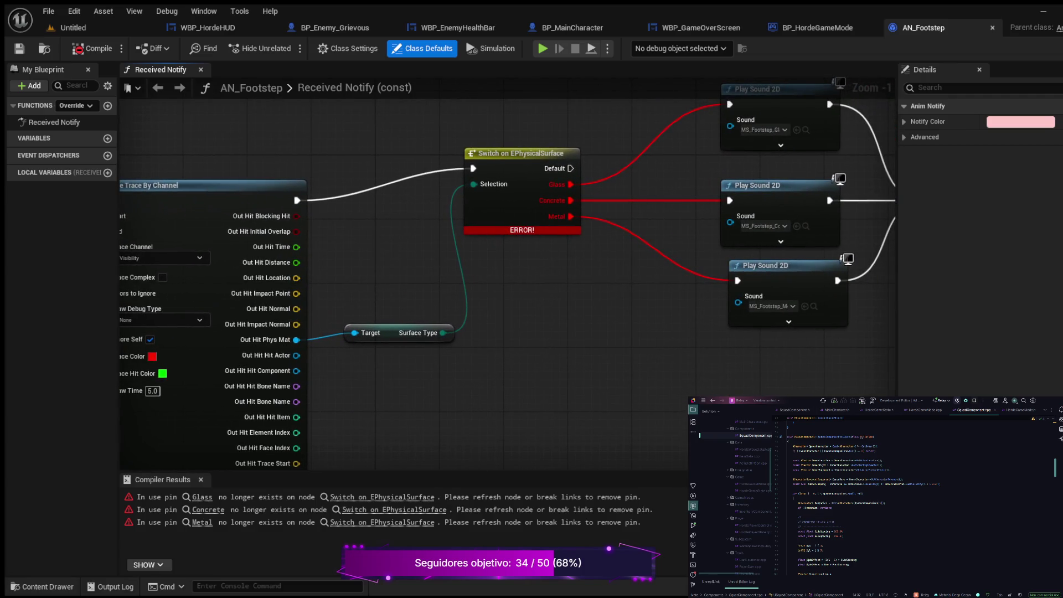
scroll(529, 305, "down", 1)
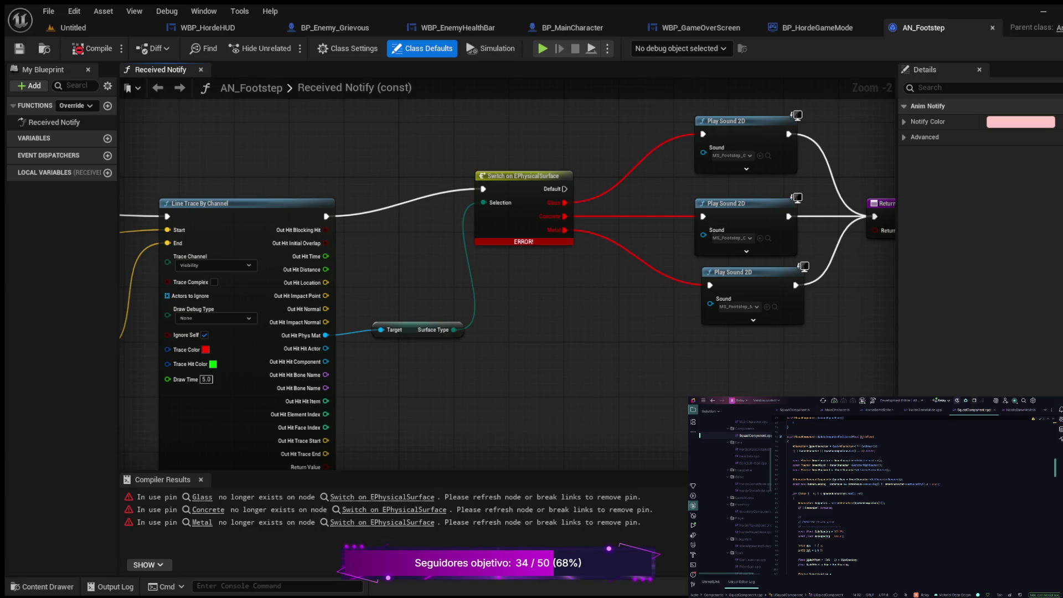
key("F7")
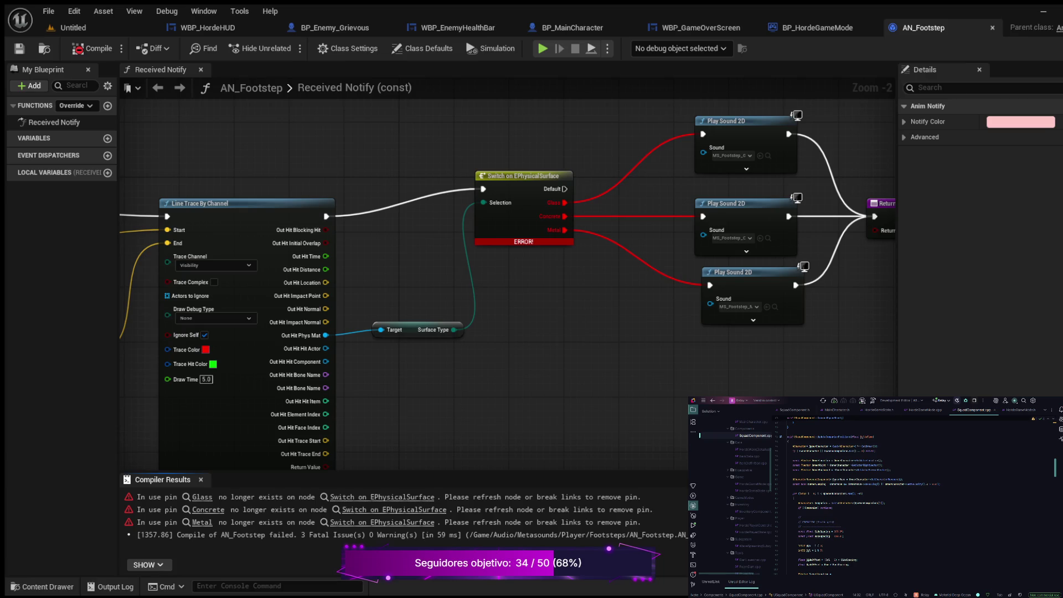
- Recompile AN_Footstep and pan the Received Notify graph to the Get World Location node
left_click(160, 69)
scroll(629, 291, "down", 3)
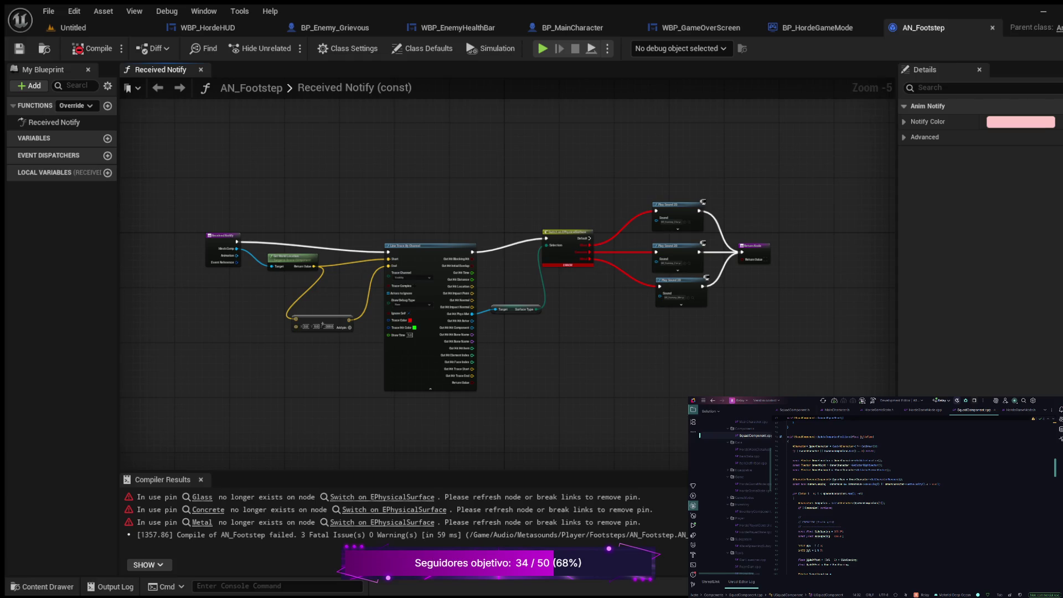
left_click(92, 48)
scroll(510, 220, "up", 5)
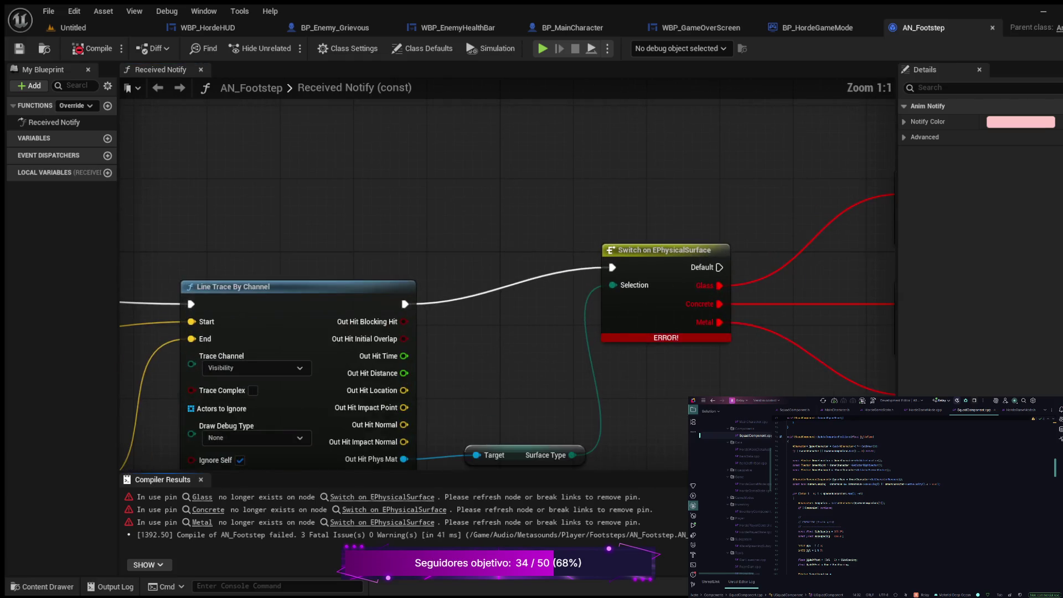
scroll(510, 277, "down", 3)
scroll(510, 277, "up", 3)
scroll(509, 277, "down", 2)
scroll(687, 364, "up", 2)
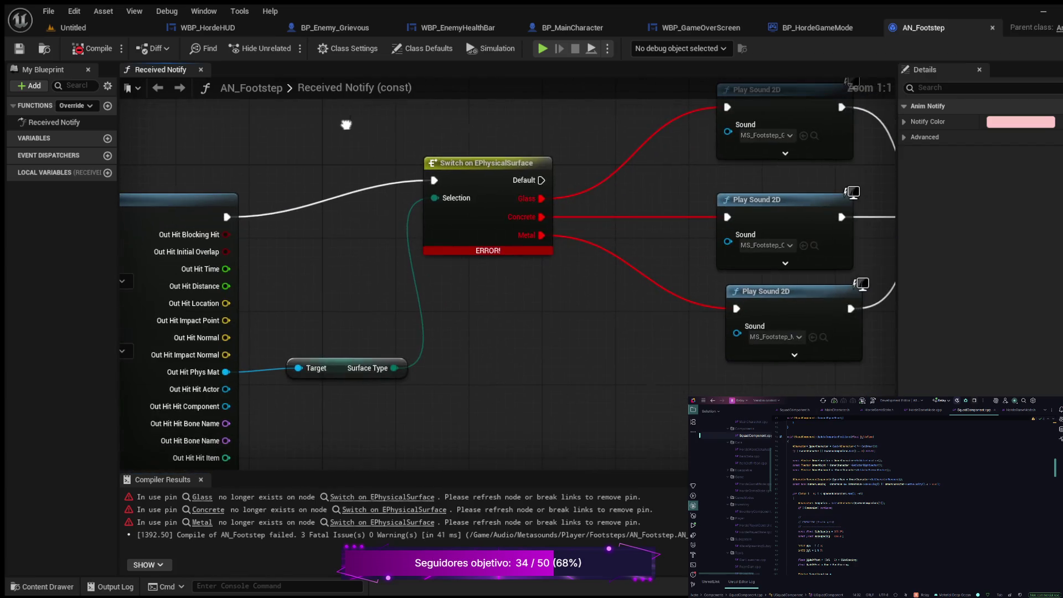
scroll(581, 275, "down", 3)
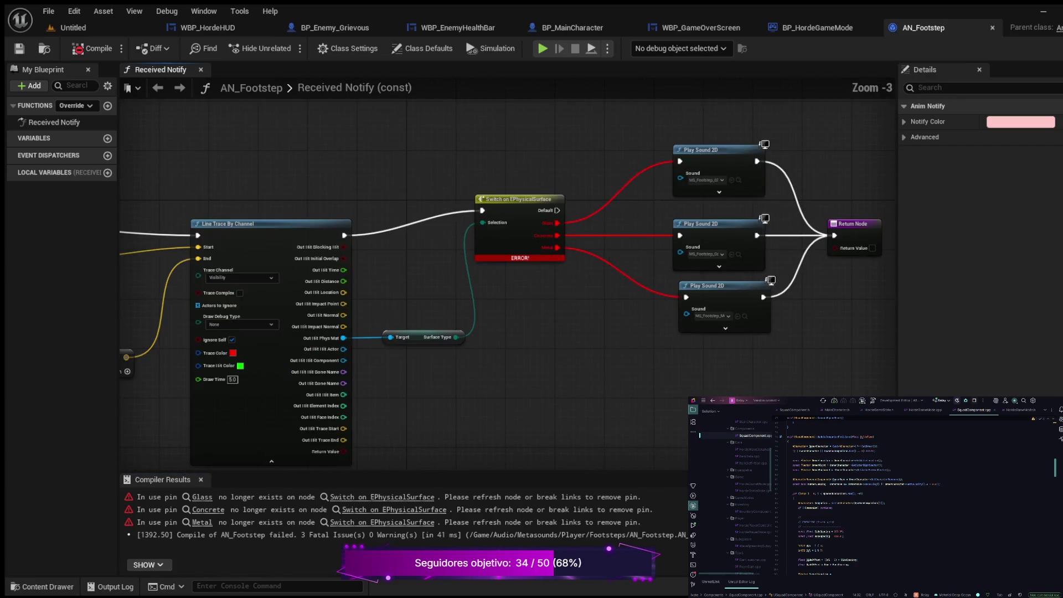
mouse_move(538, 271)
left_mouse_down()
mouse_move(738, 173)
mouse_move(693, 177)
left_mouse_up()
- Jump to the Glass error node, compile twice more, and switch to the Untitled level
left_click(382, 496)
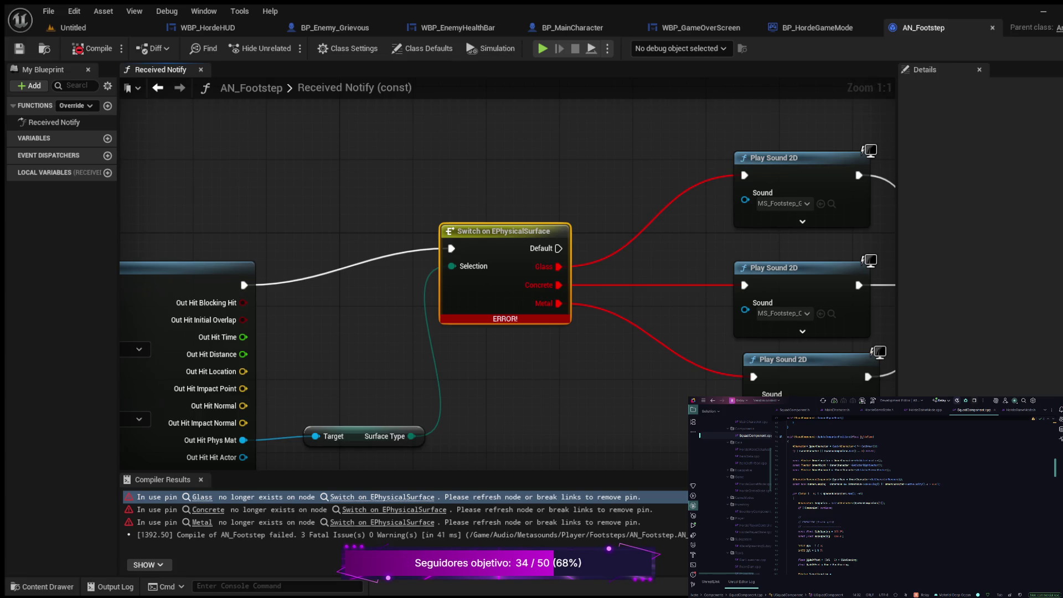
scroll(563, 377, "down", 6)
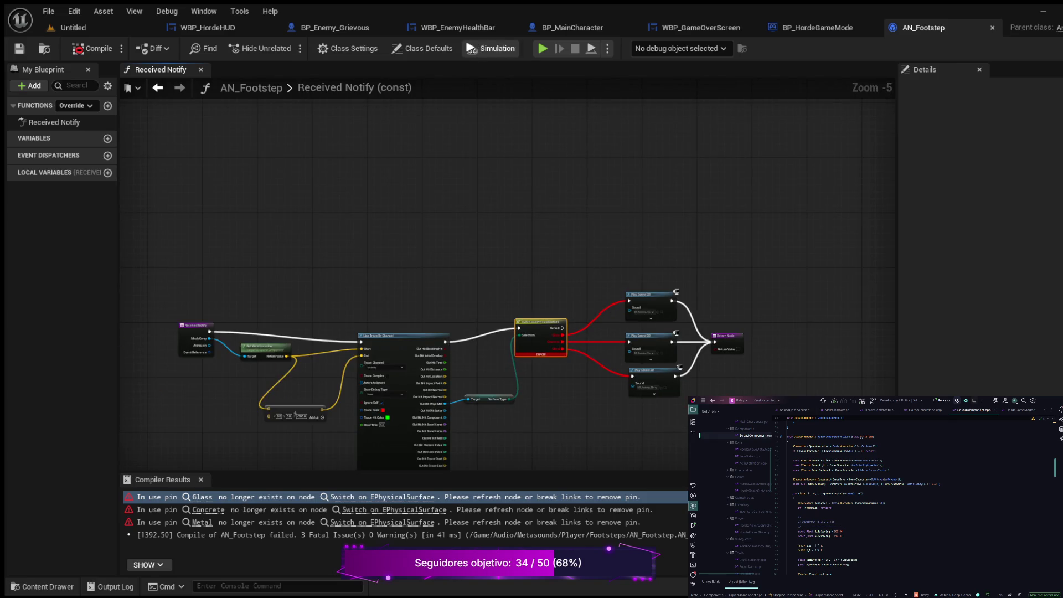
left_click(94, 49)
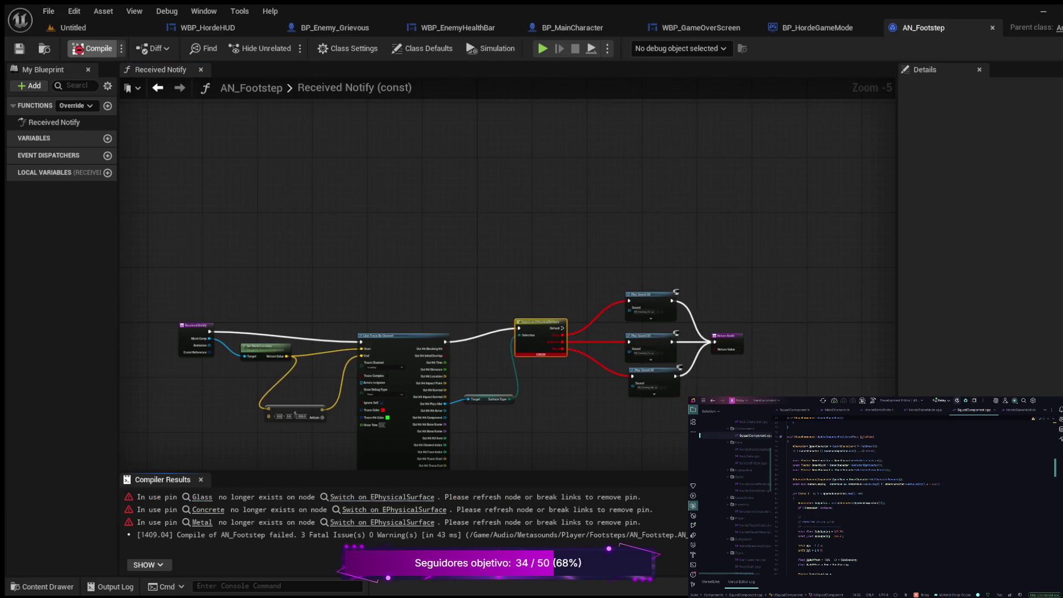
left_click(94, 49)
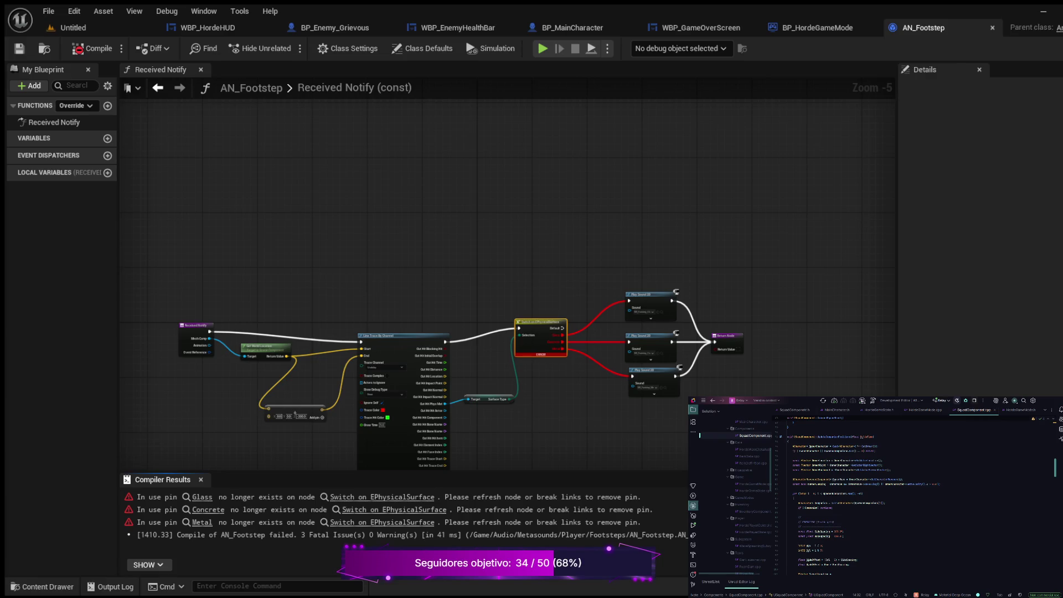
left_click(72, 28)
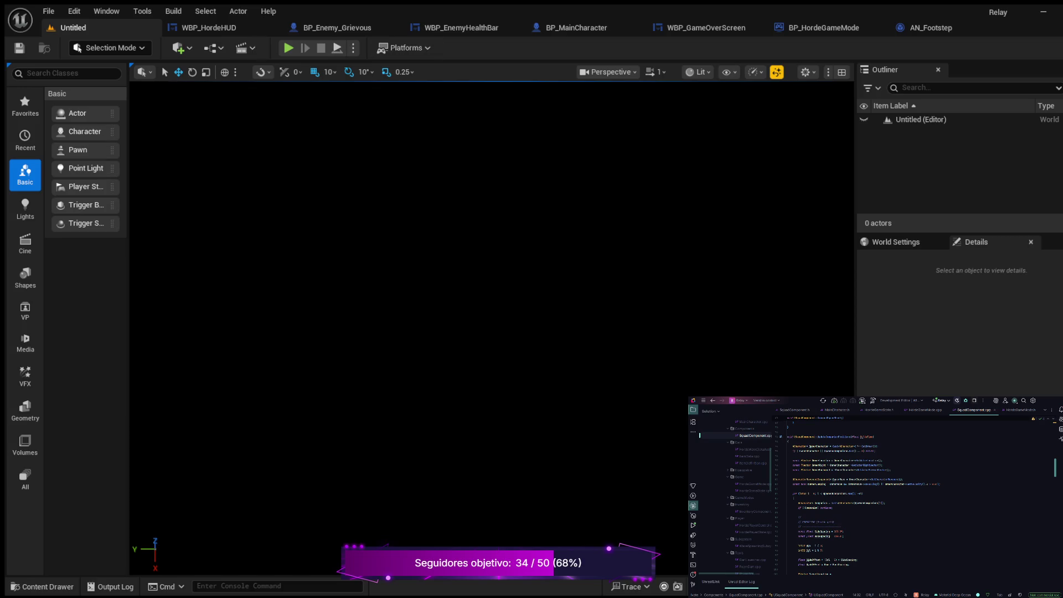
- Back in AN_Footstep, check the Metal, Concrete and Glass pin errors, recompile, and return to Untitled
left_click(931, 28)
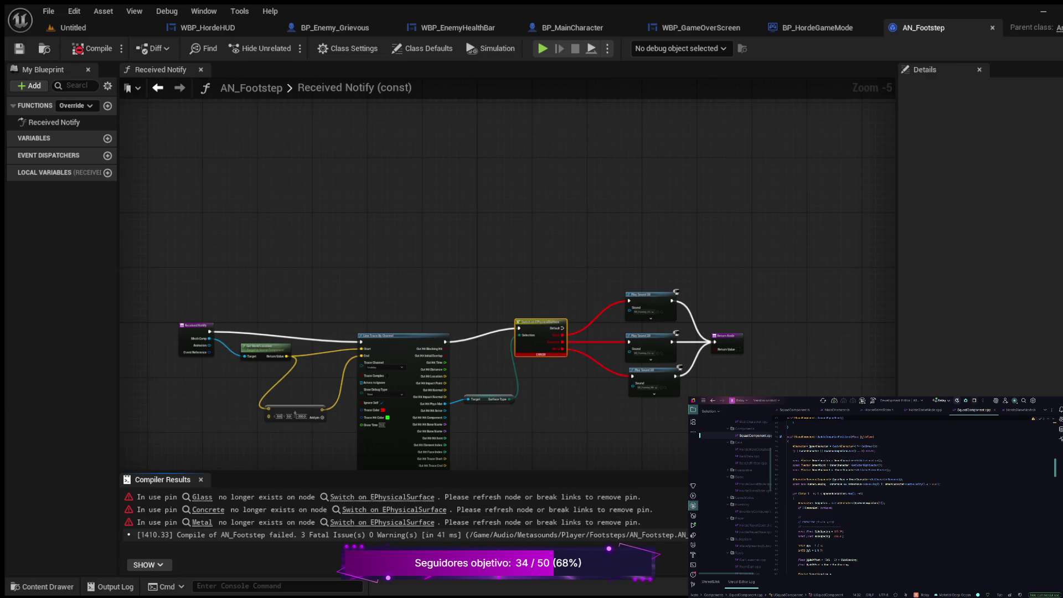
left_click(388, 536)
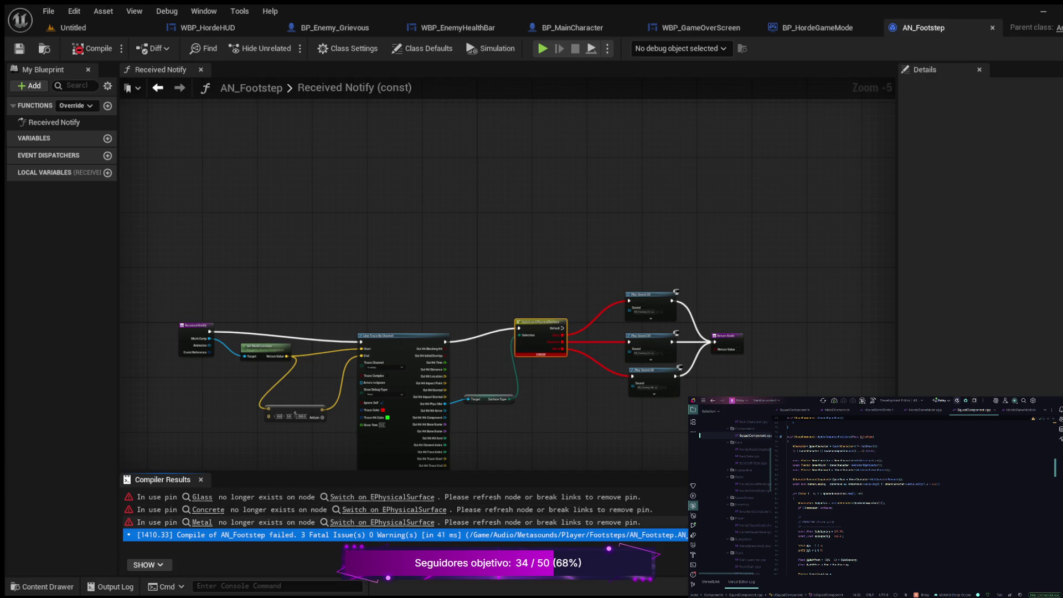
left_click(382, 522)
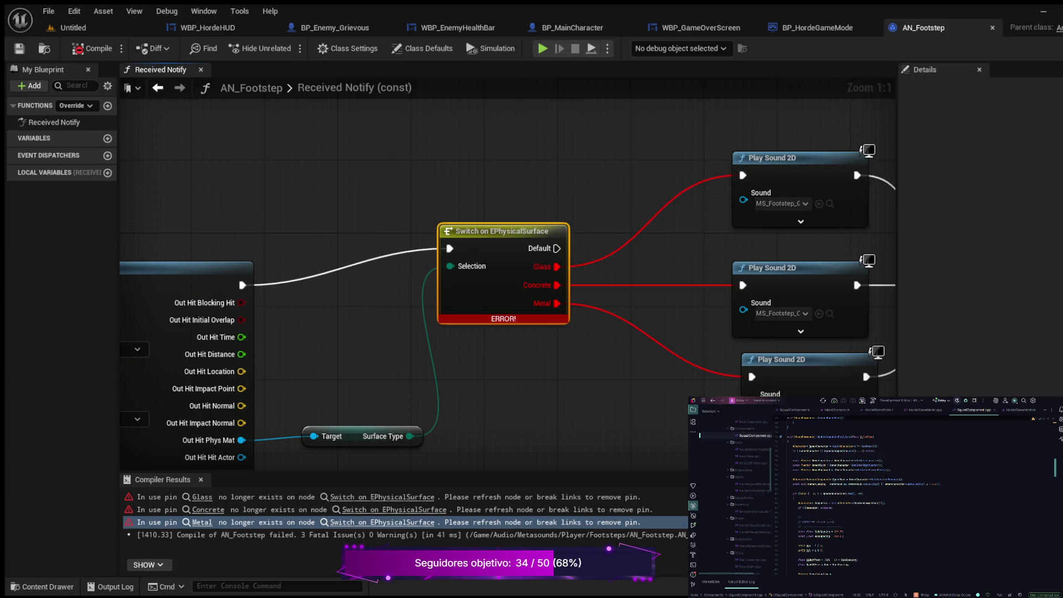
scroll(538, 390, "down", 3)
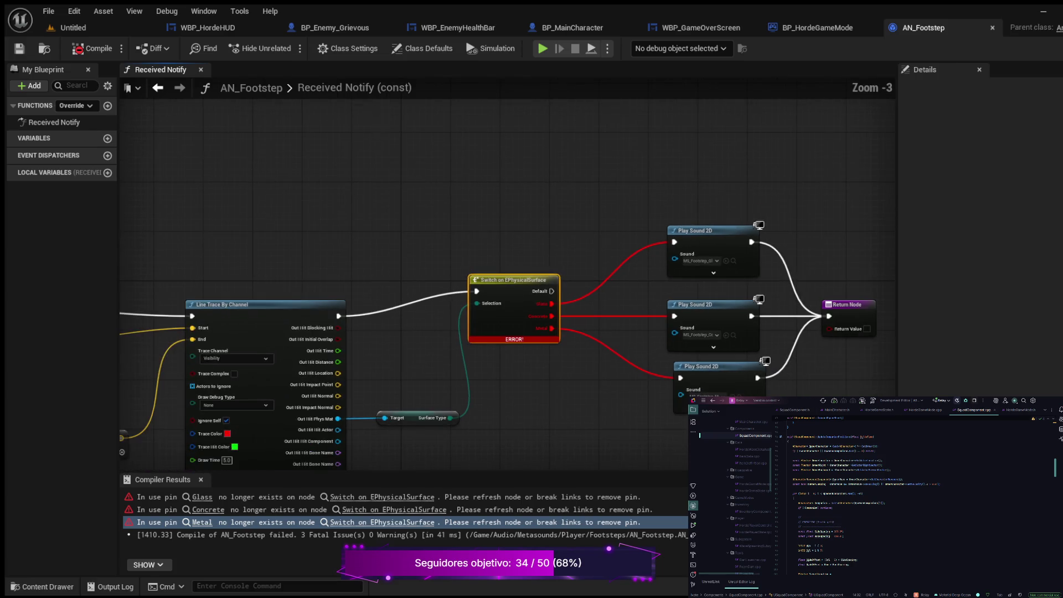
left_click(394, 509)
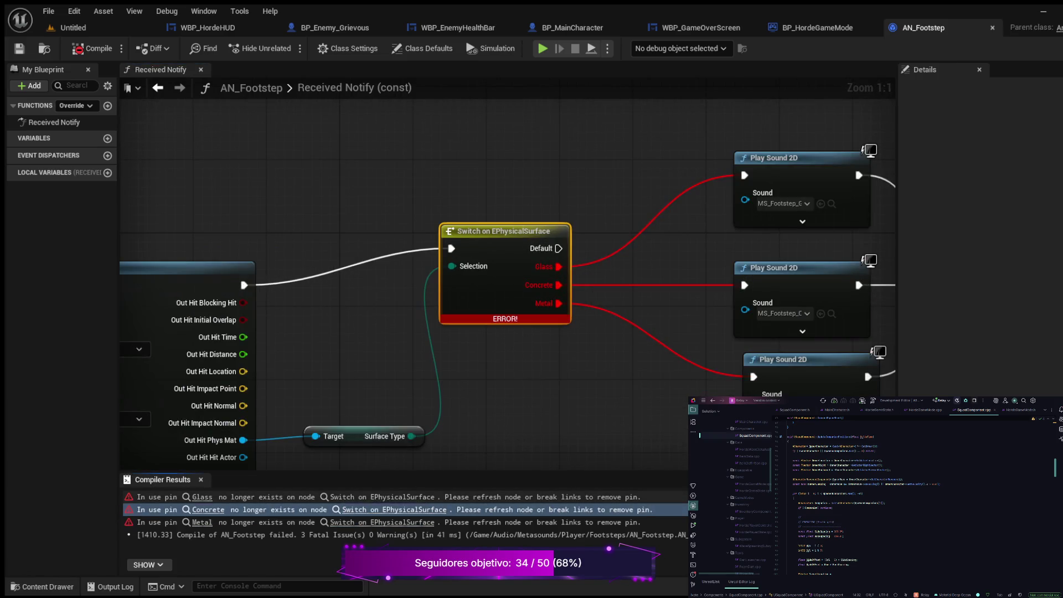
left_click(382, 497)
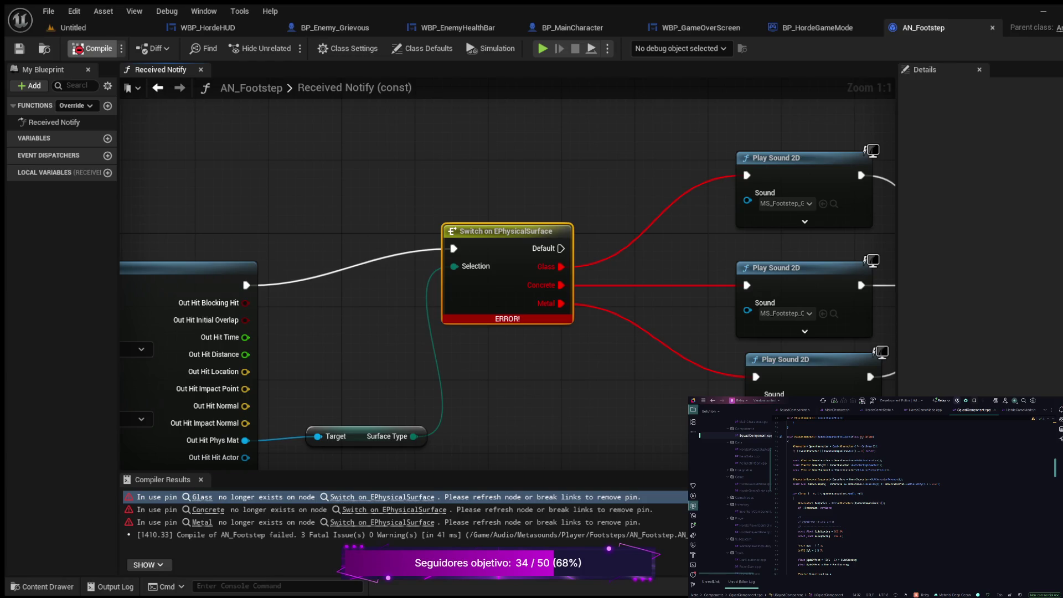
left_click(92, 48)
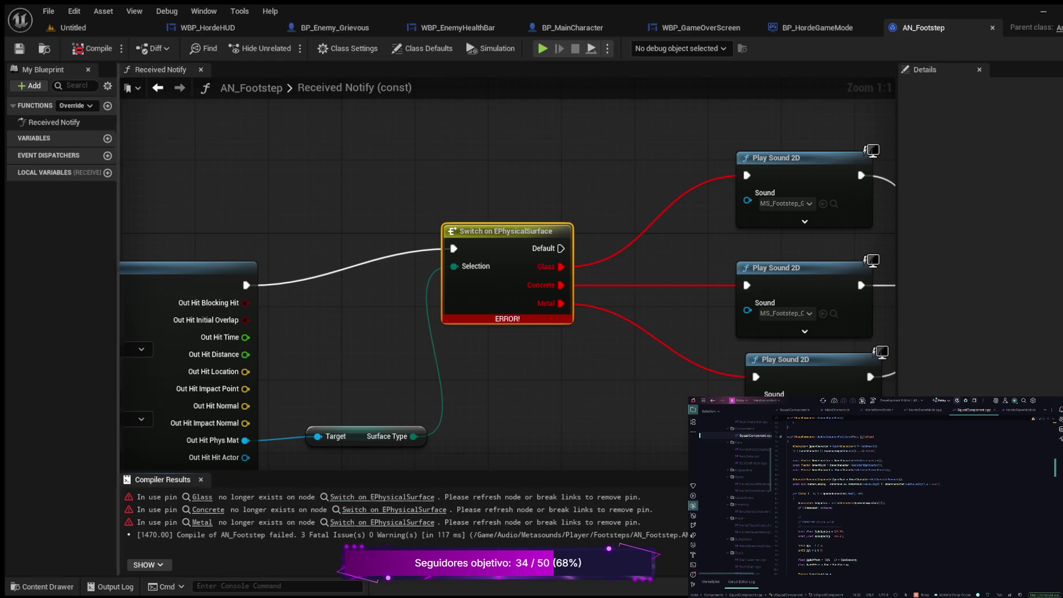
left_click(72, 28)
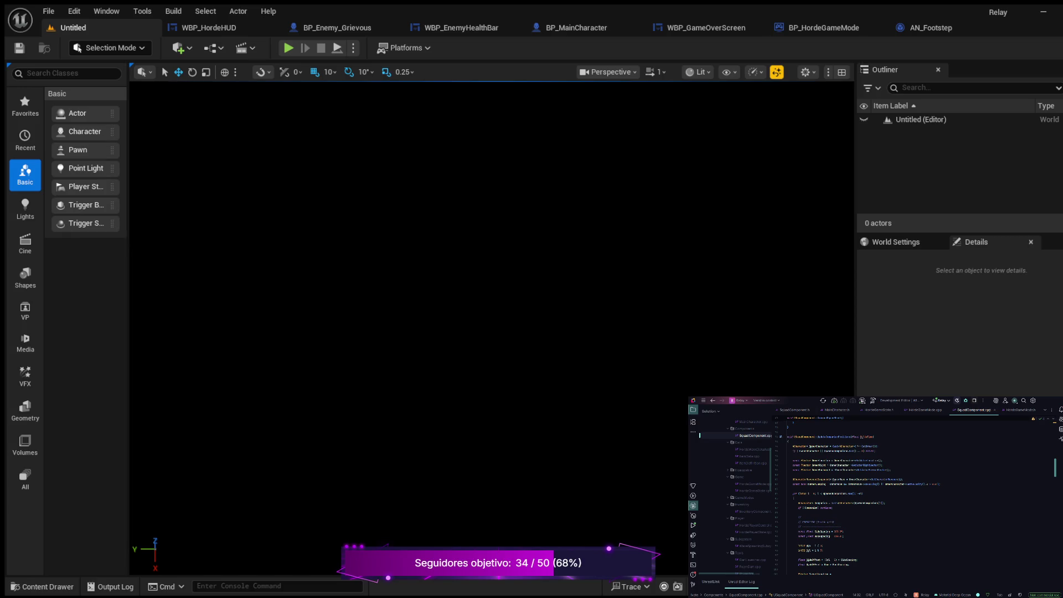
- On the AN_Footstep tab, compile twice; the Glass, Concrete and Metal pin errors persist
left_click(931, 27)
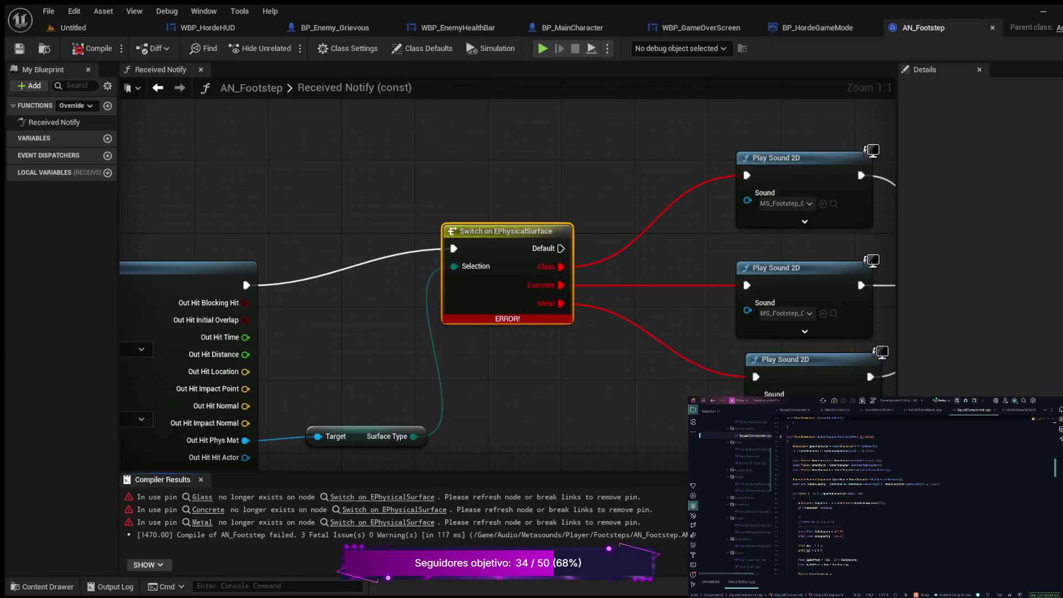
left_click(92, 49)
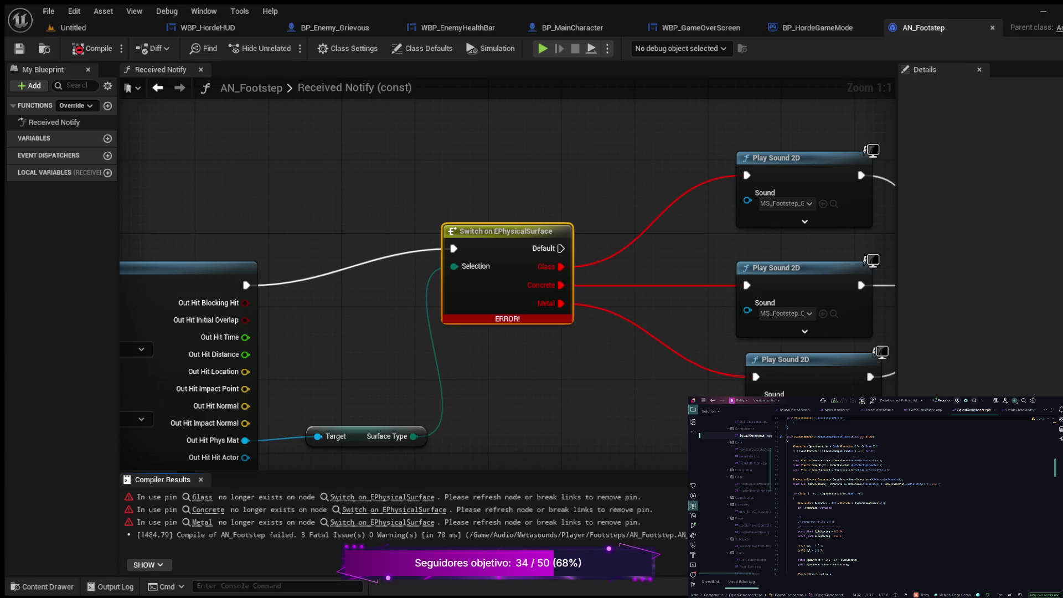
left_click(92, 49)
- From the Untitled tab, browse the Content Drawer to Maps › Gameplay and load PL_LevelOne
left_click(74, 27)
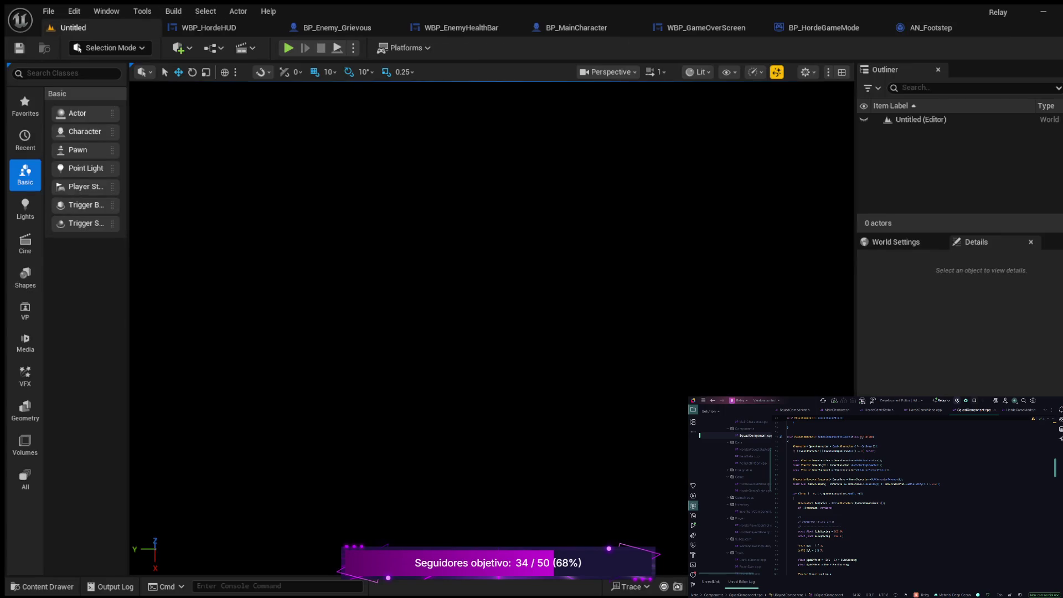
left_click(42, 586)
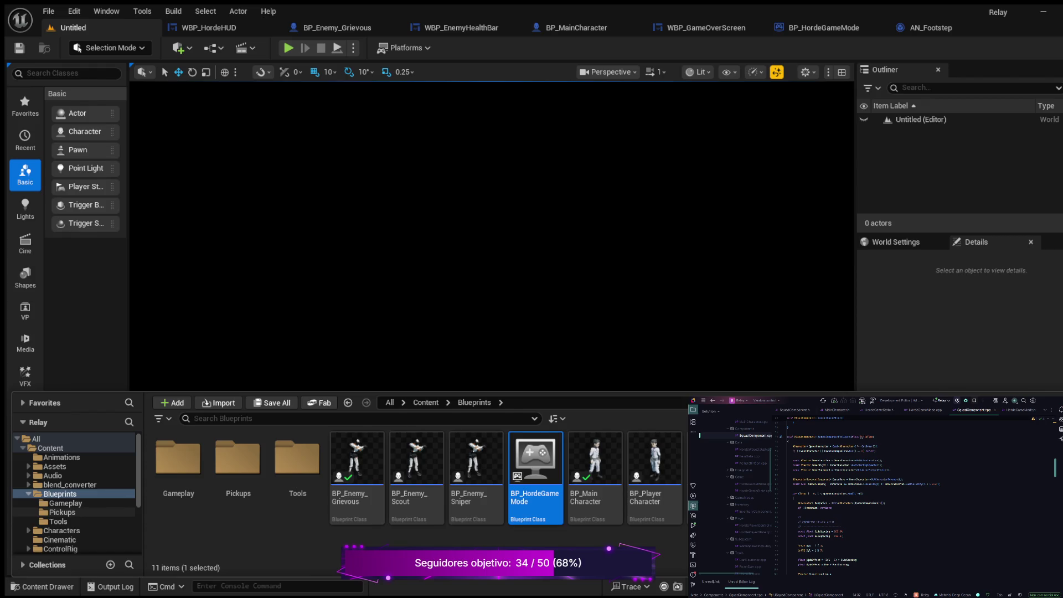
scroll(75, 493, "down", 2)
left_click(58, 549)
left_click(52, 540)
scroll(74, 499, "down", 1)
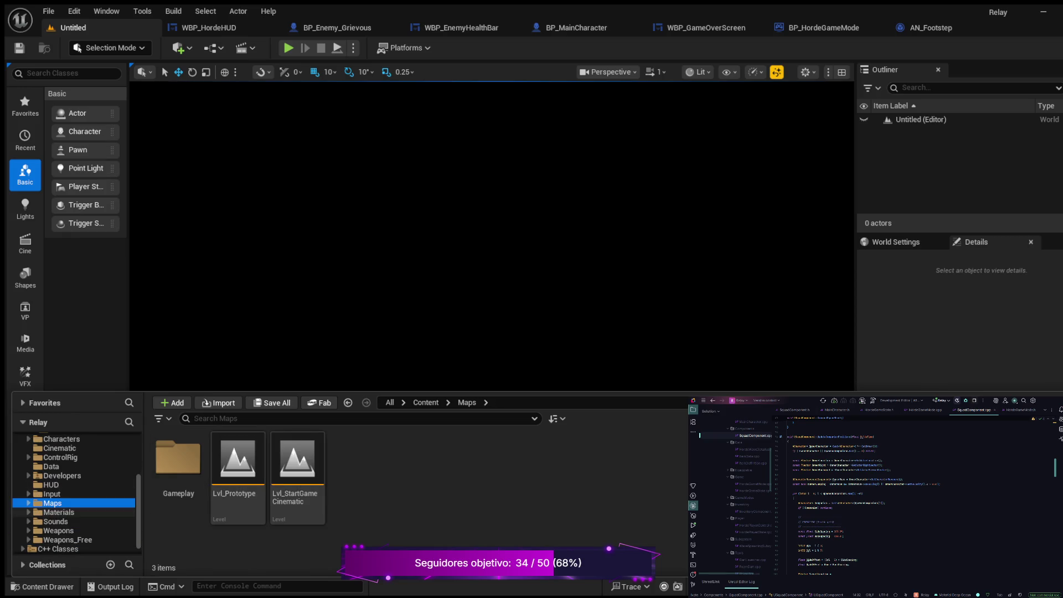
left_click(29, 503)
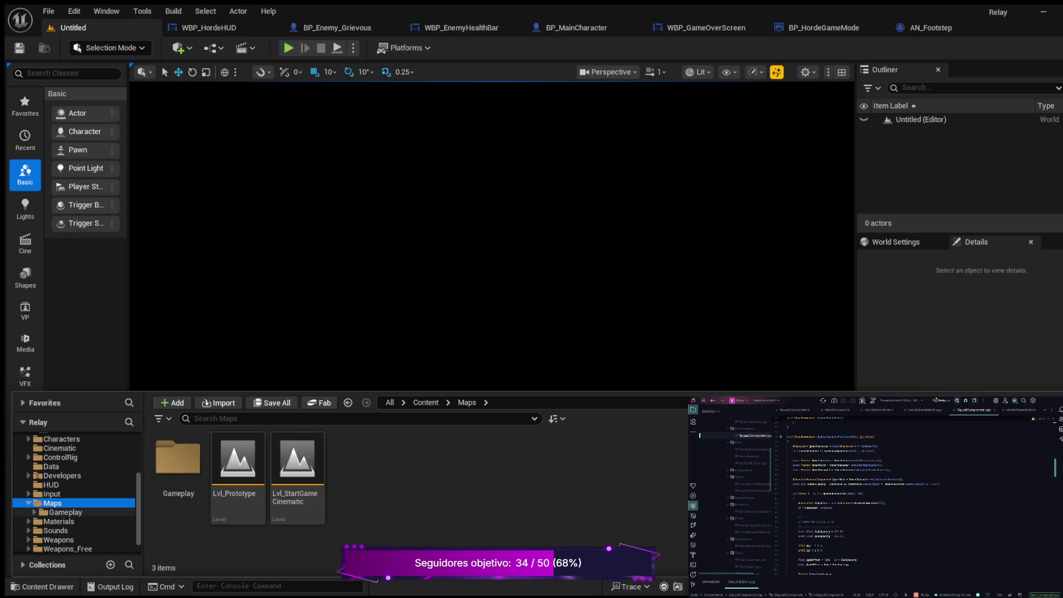
left_click(65, 513)
double_click(178, 457)
left_click(238, 471)
key("Return")
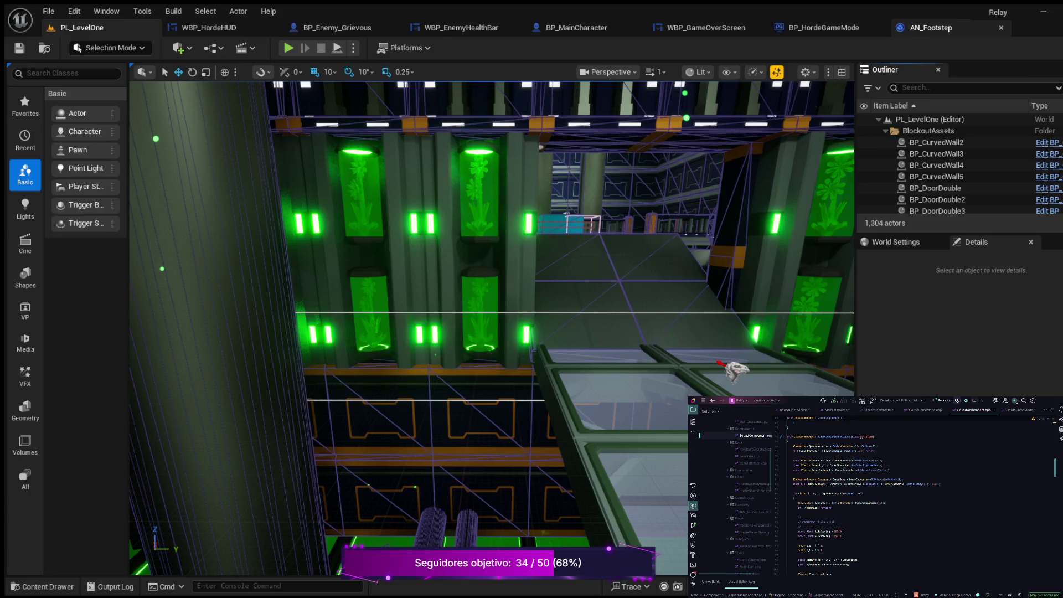
- Switch to the AN_Footstep graph and zoom out to reveal the Line Trace By Channel node
left_click(930, 28)
scroll(508, 277, "down", 4)
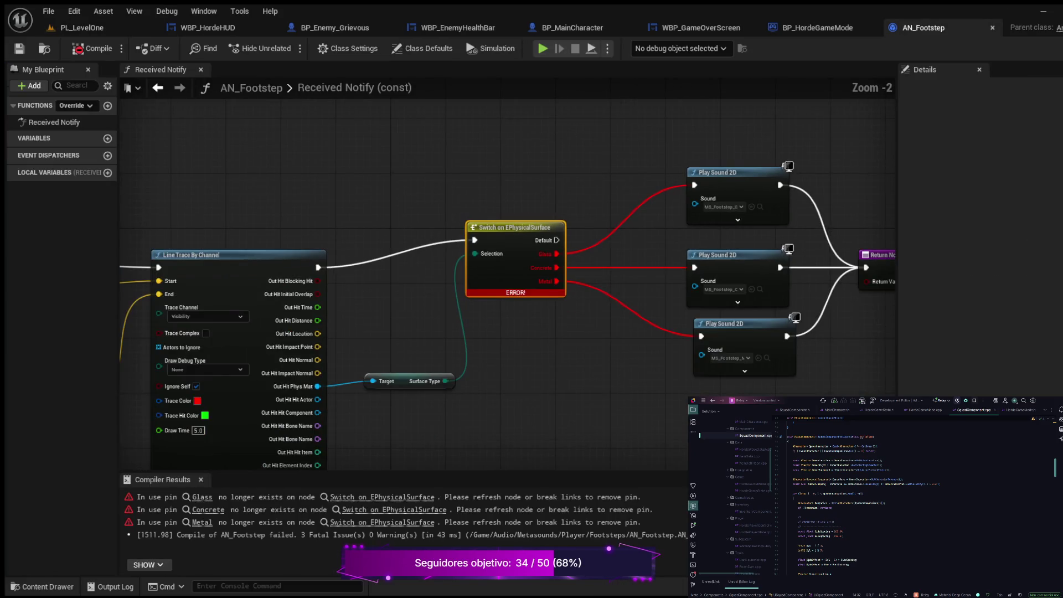
scroll(508, 277, "up", 2)
scroll(485, 282, "up", 1)
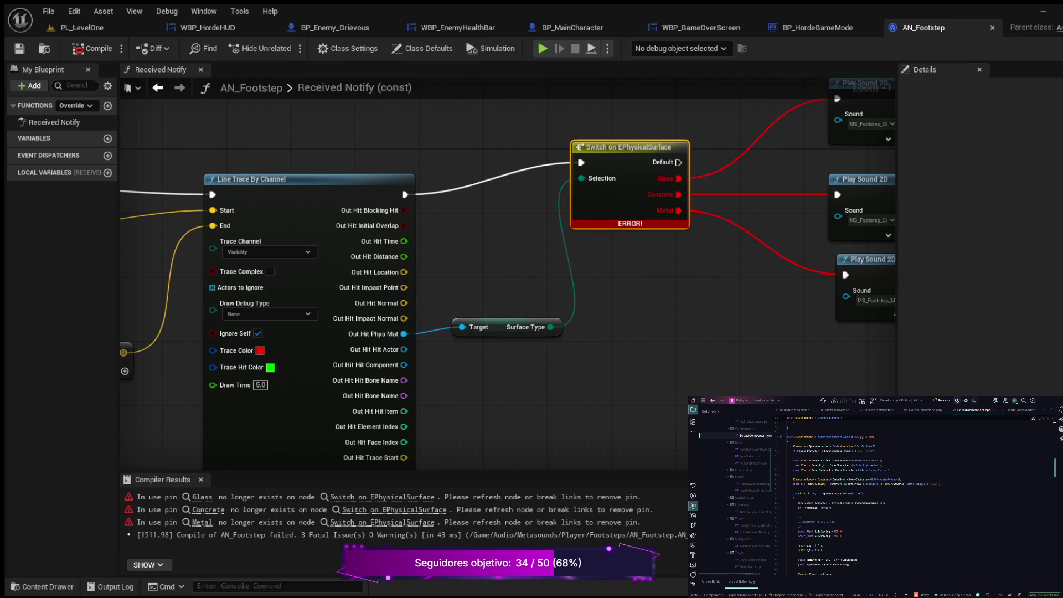
- In the Content Drawer, collapse the Maps folder and scroll through its list of maps
left_click(42, 587)
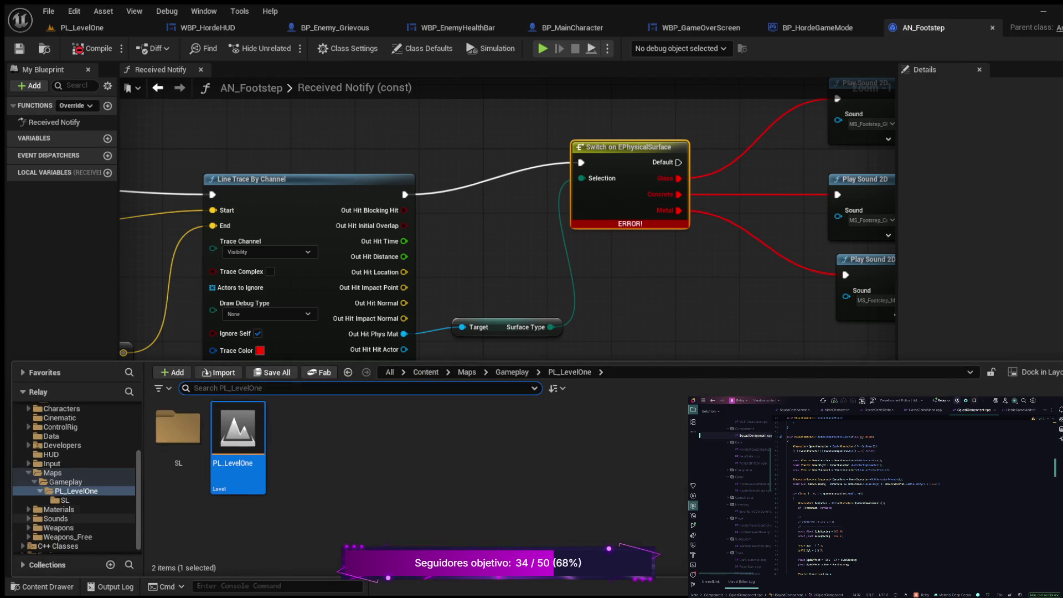
scroll(76, 476, "up", 2)
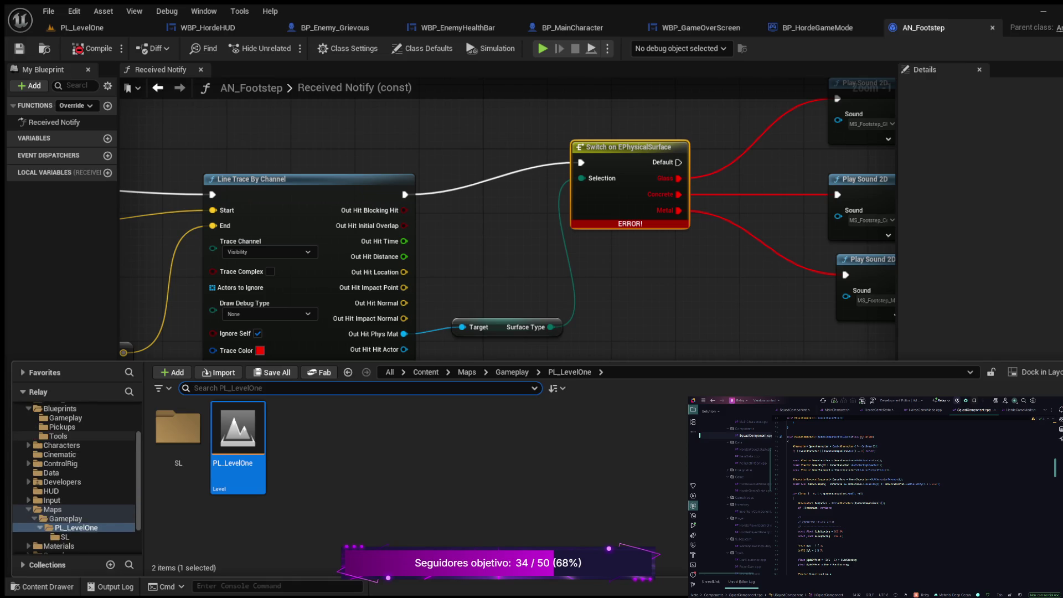
scroll(76, 478, "down", 2)
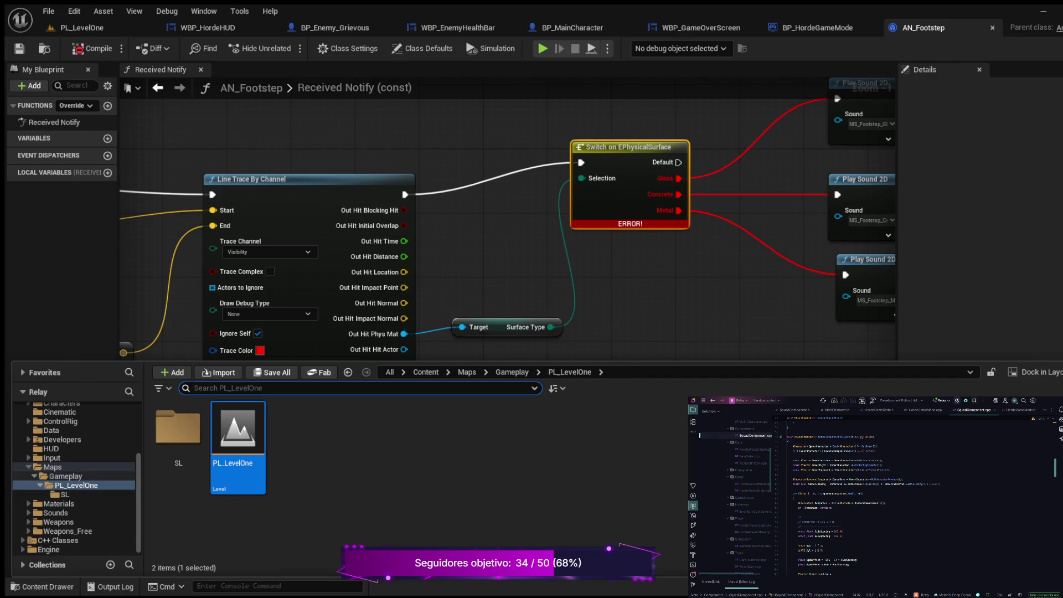
double_click(53, 467)
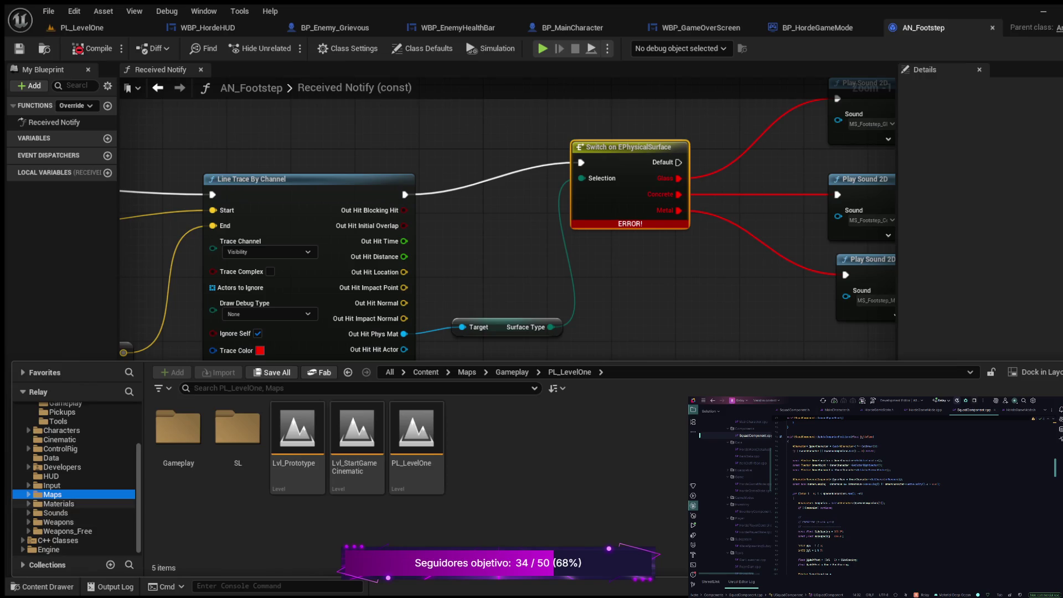
scroll(75, 482, "up", 3)
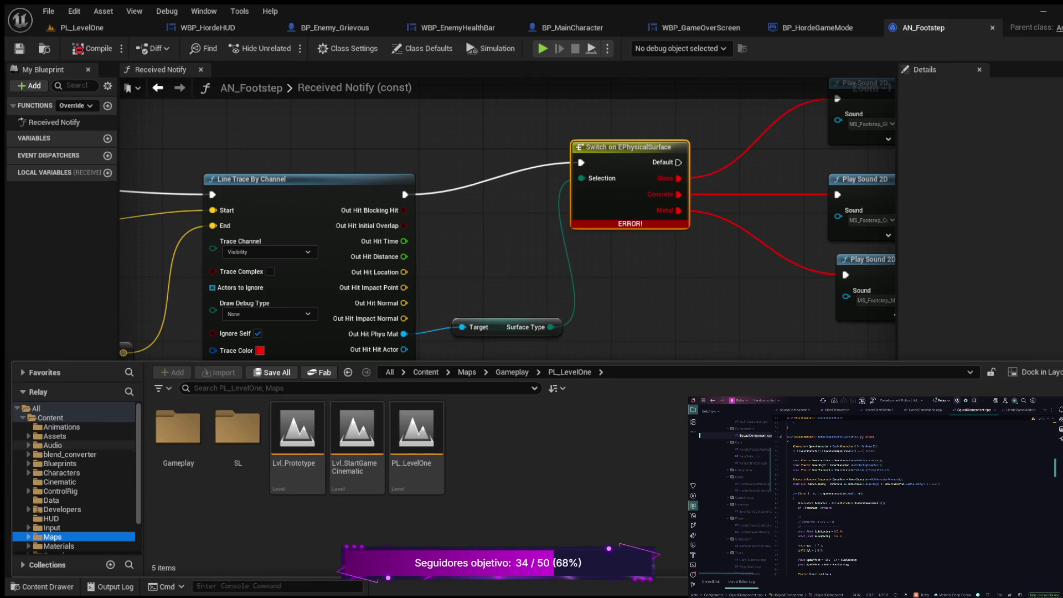
scroll(74, 476, "down", 2)
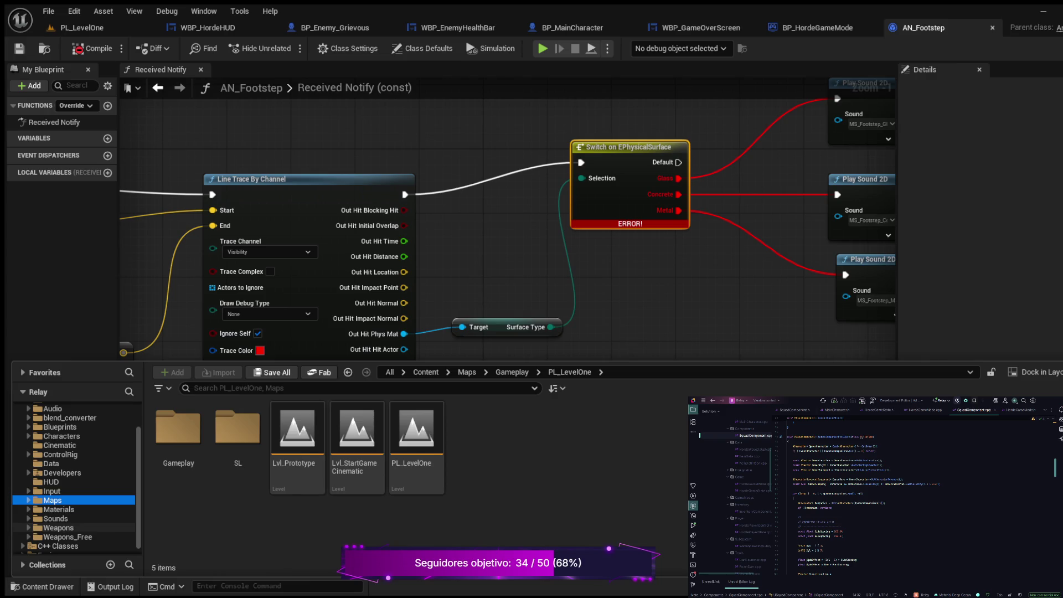
scroll(75, 477, "down", 1)
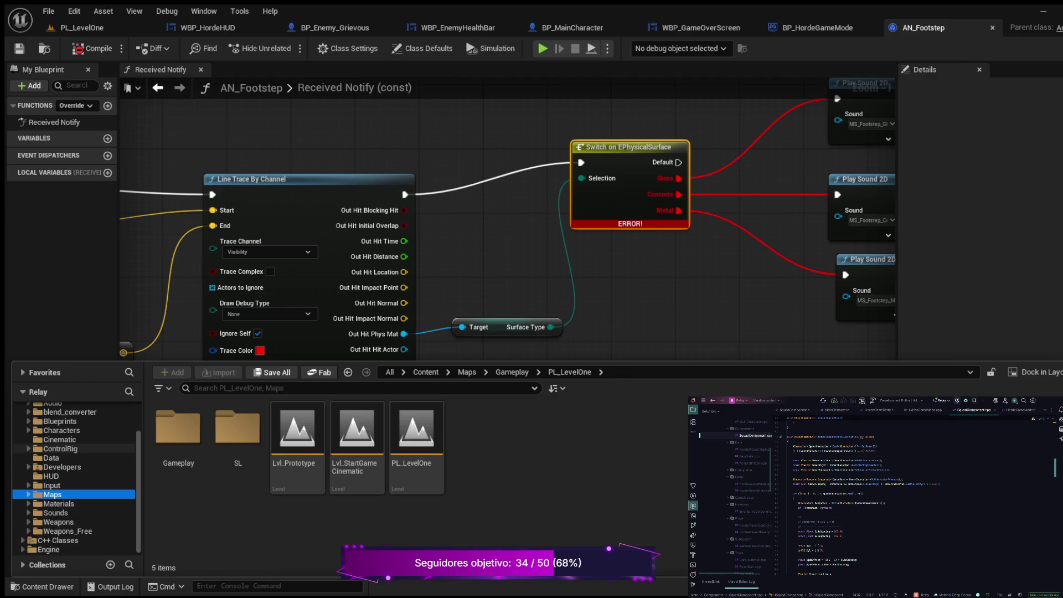
scroll(75, 485, "up", 2)
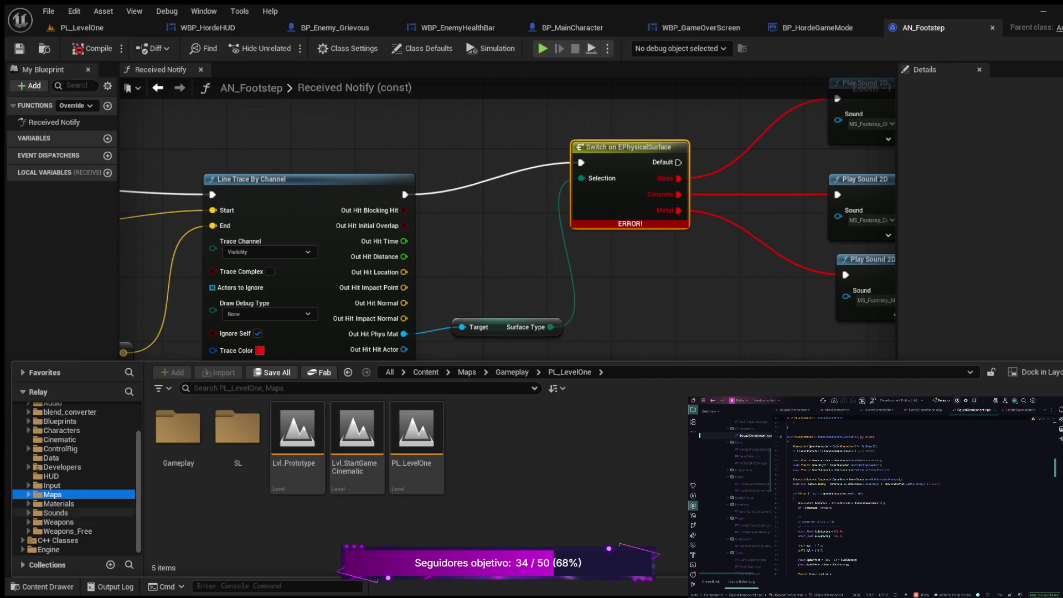
scroll(72, 520, "up", 2)
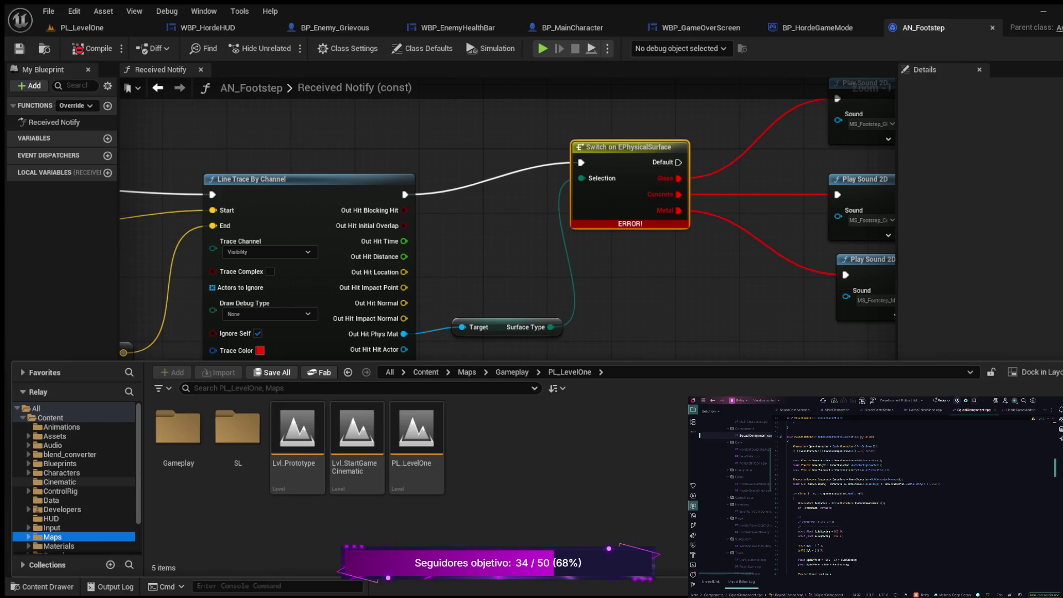
scroll(72, 482, "down", 2)
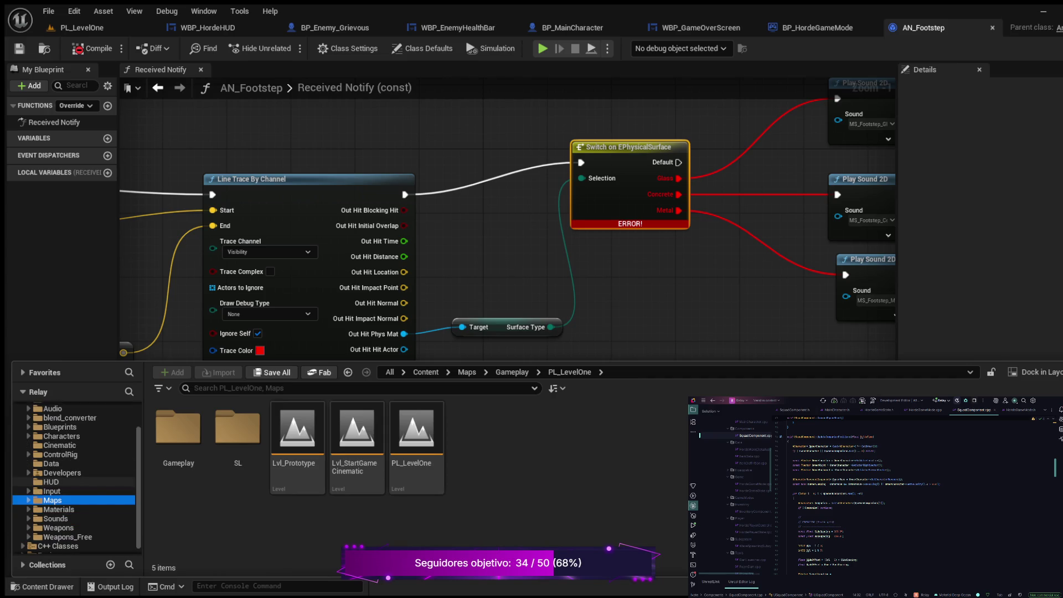
- Expand and collapse the Sounds folder, then return to the PL_LevelOne level tab
left_click(28, 518)
left_click(28, 519)
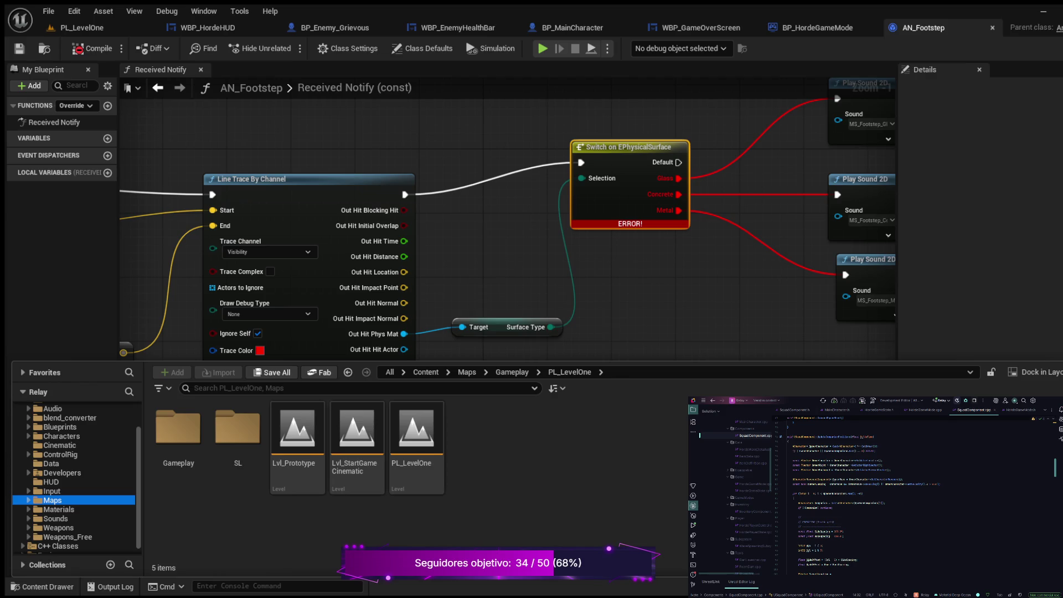
left_click(82, 28)
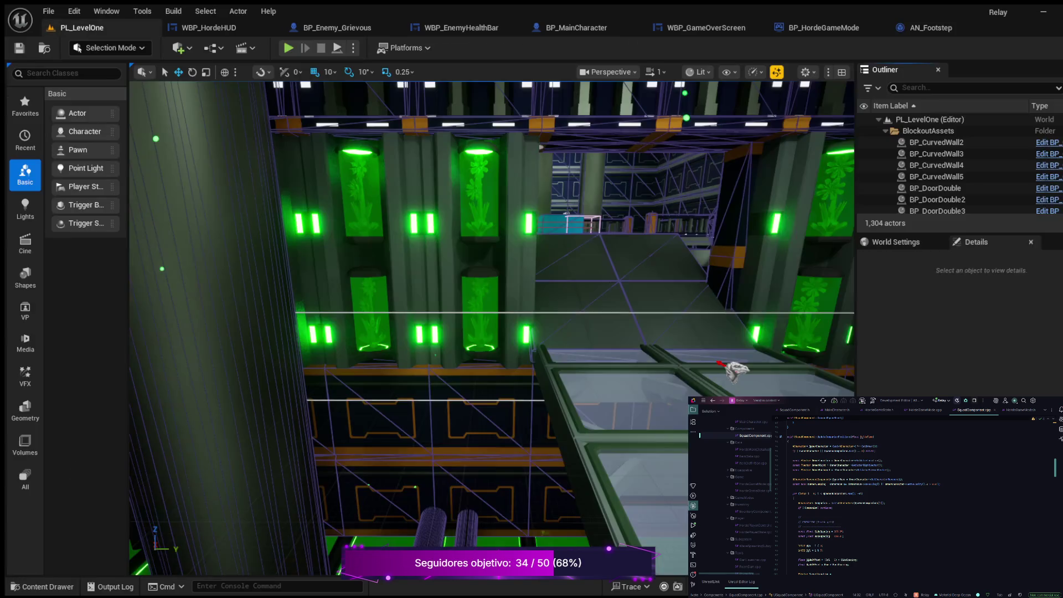